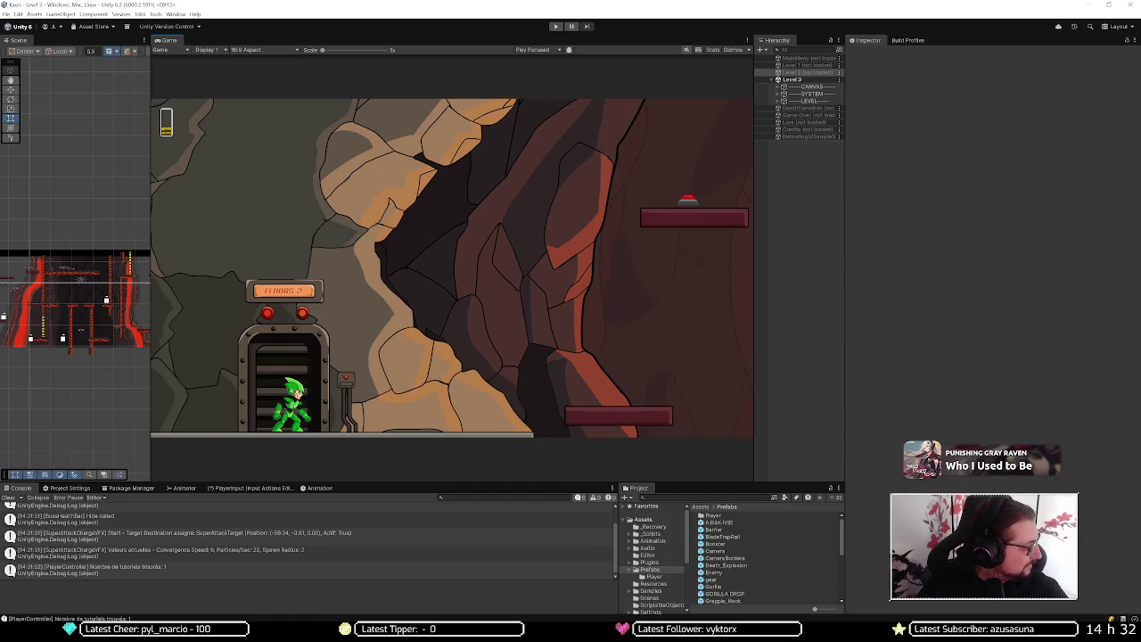
# Switch from the Unity editor to the Discord call window
pyautogui.hotkey('alt', 'Tab')
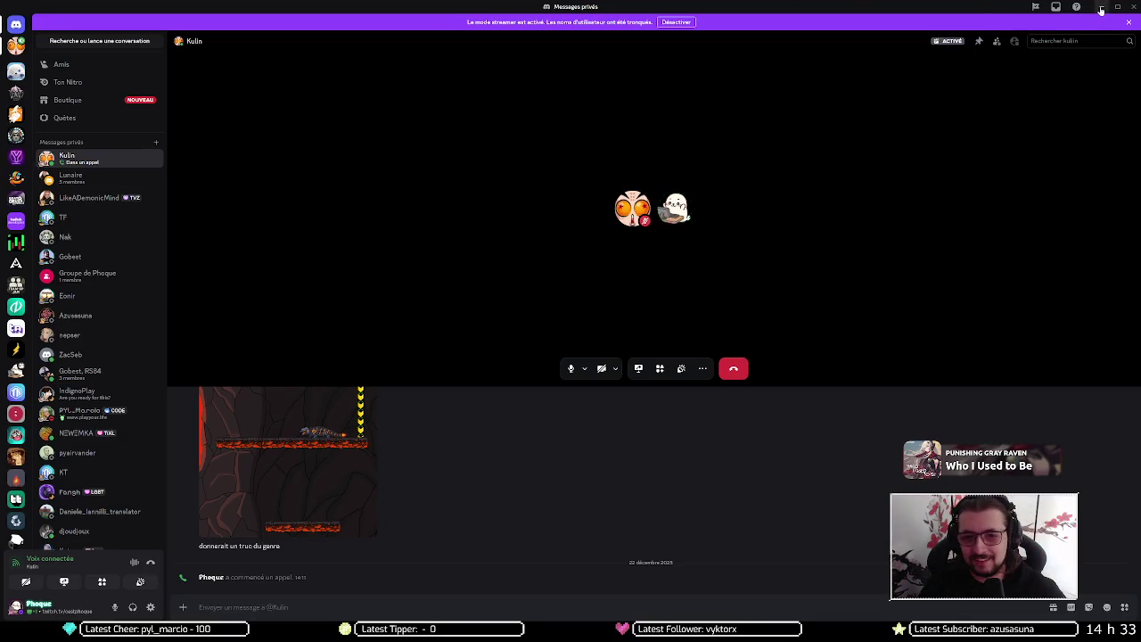
# Minimize the Discord call window to bring Unity back to the front
pyautogui.click(1101, 7)
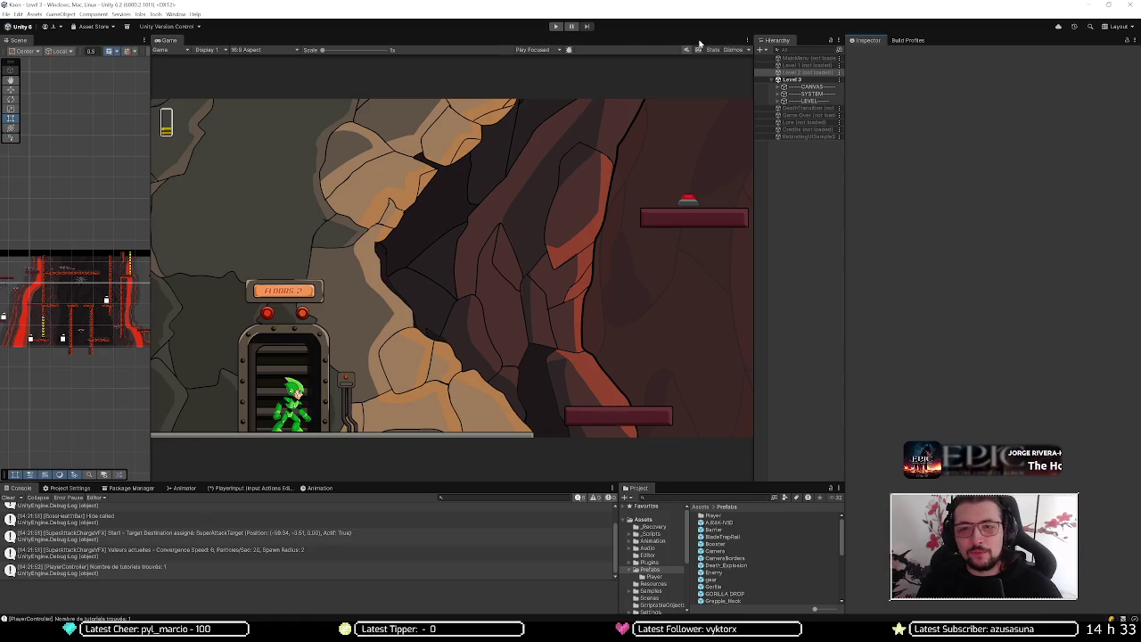
# Enter Play mode and maximize the Game view to fill the editor
pyautogui.click(558, 26)
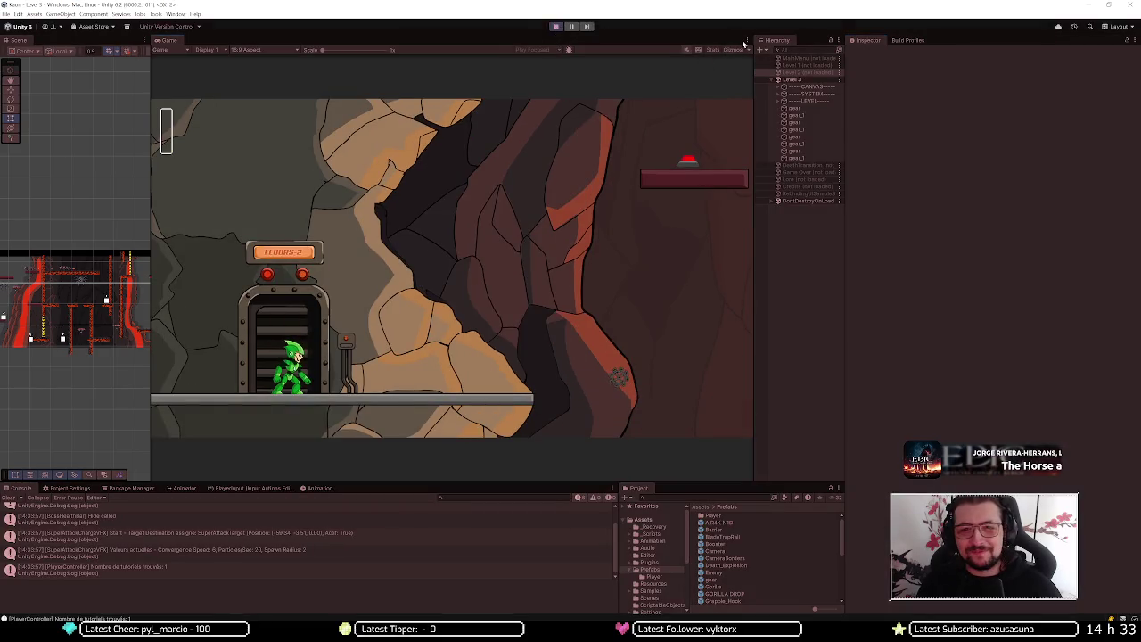
pyautogui.click(745, 41)
pyautogui.click(775, 50)
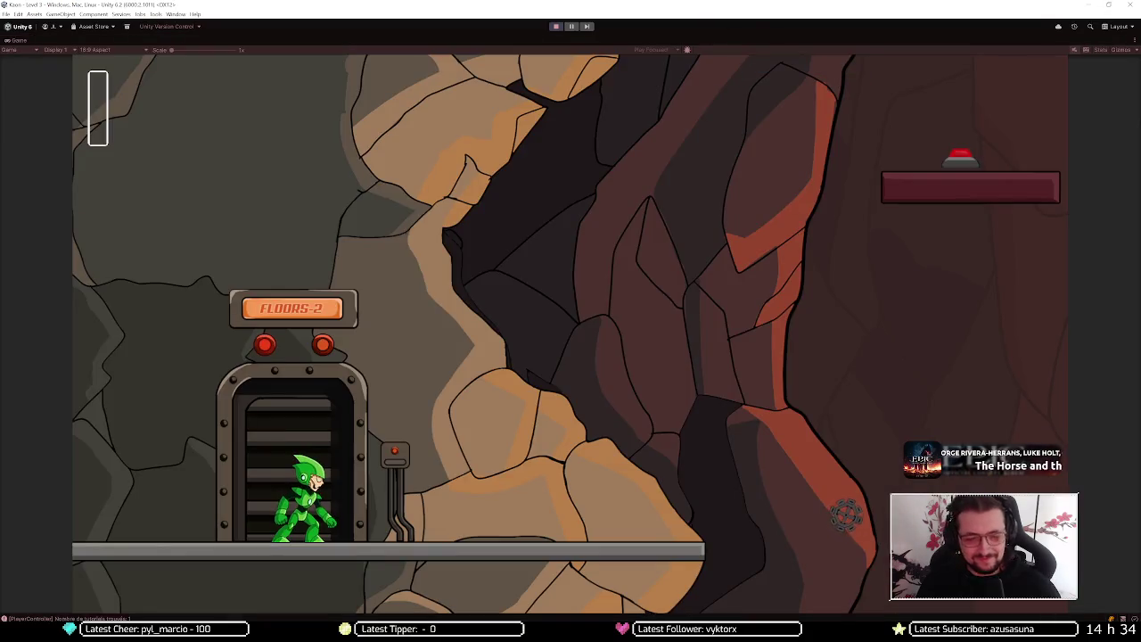
# Walk out of the elevator, hop the platforms and ride the propeller to the lava-rock ledge
pyautogui.press('d')
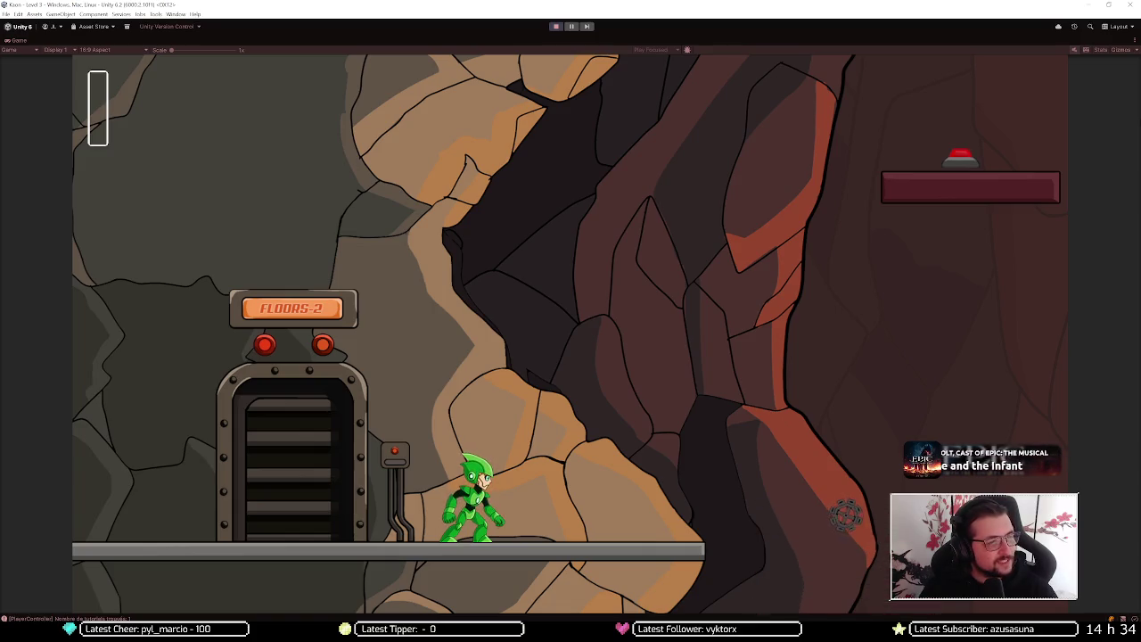
pyautogui.press('space')
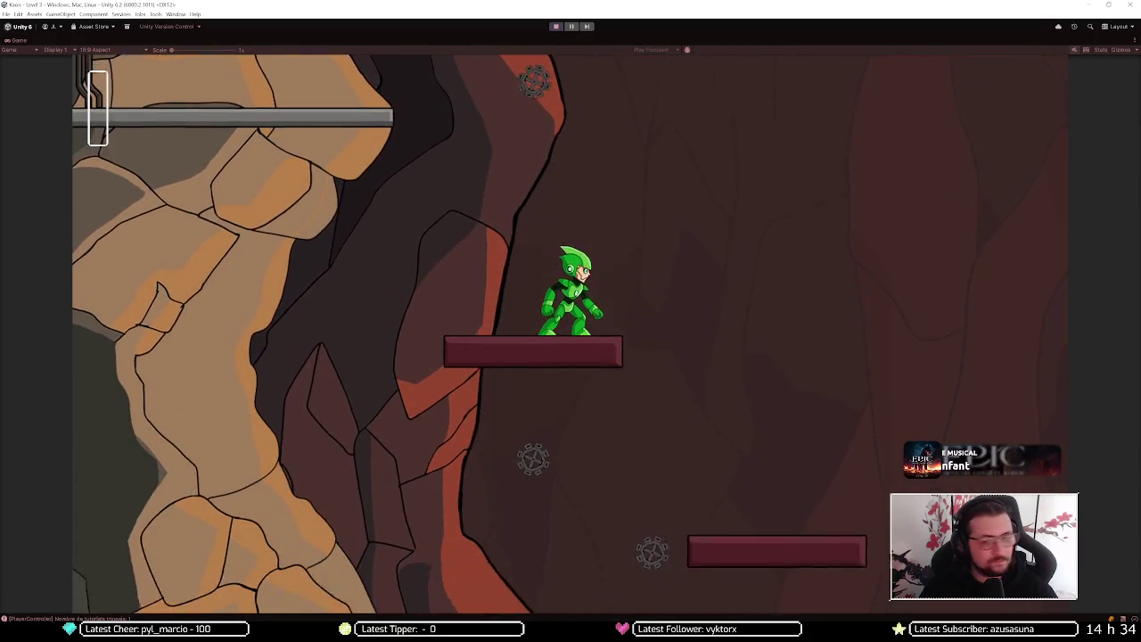
pyautogui.press('d')
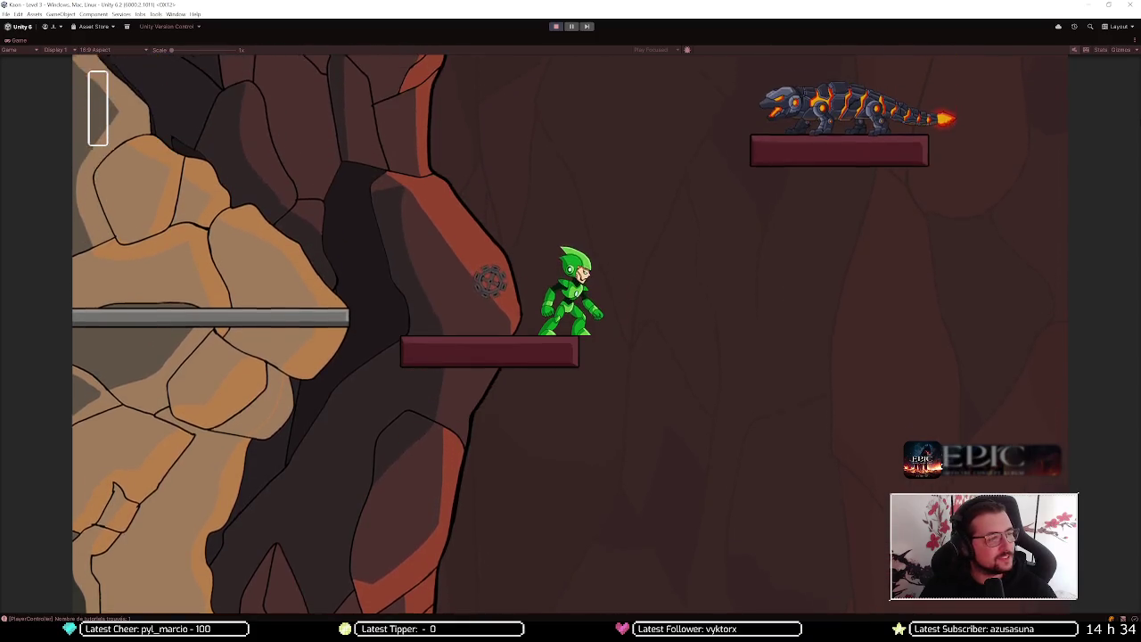
pyautogui.press('space')
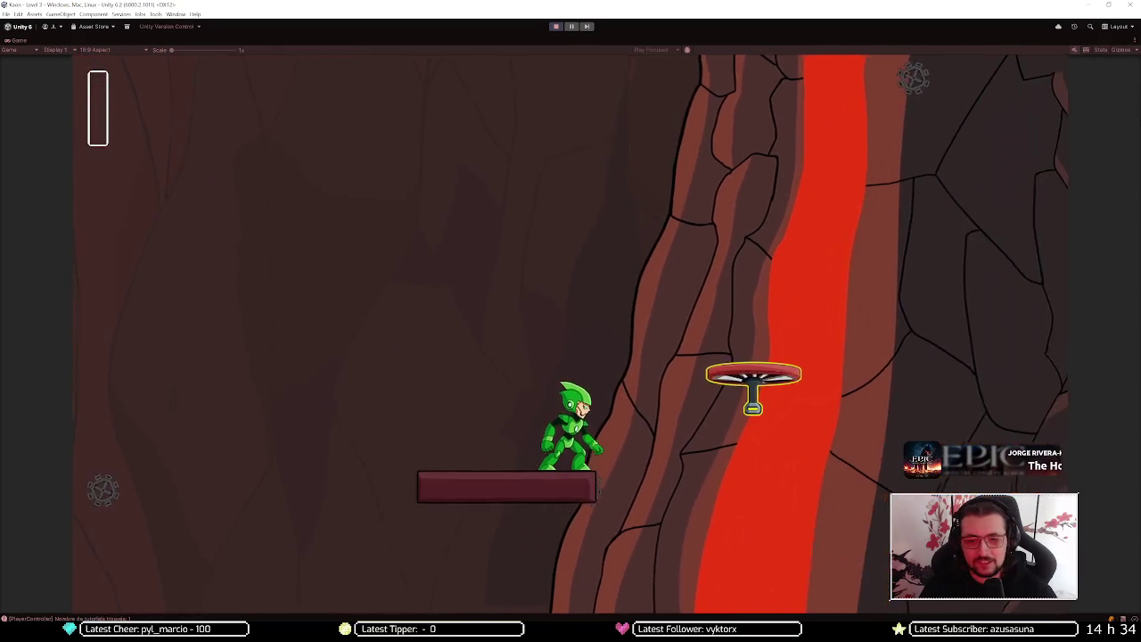
pyautogui.press('space')
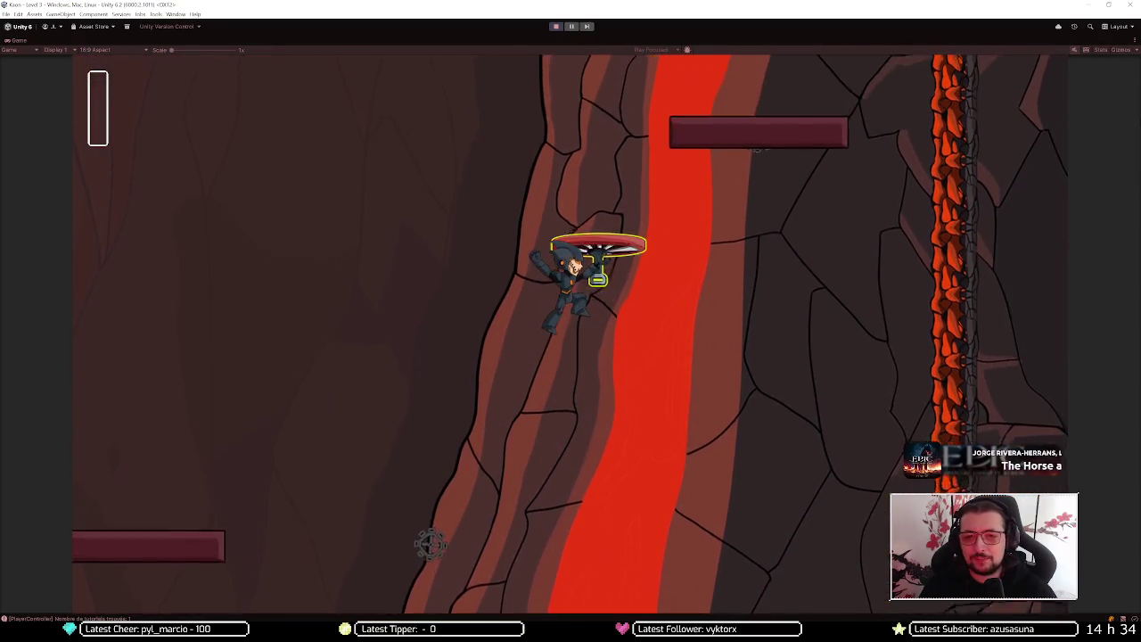
pyautogui.press('space')
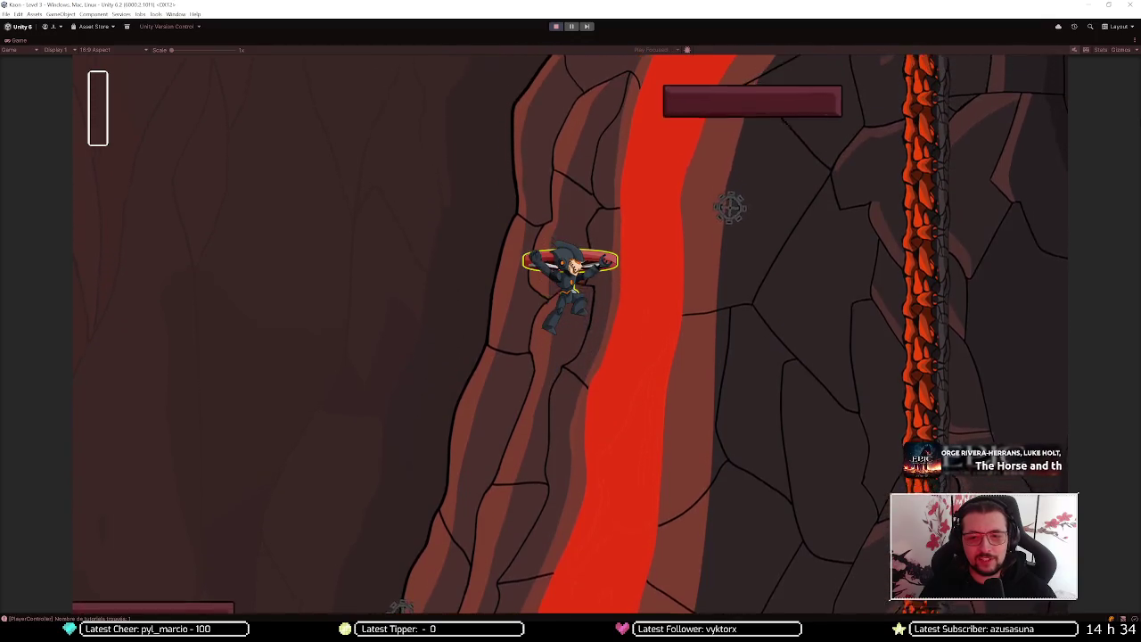
pyautogui.press('space')
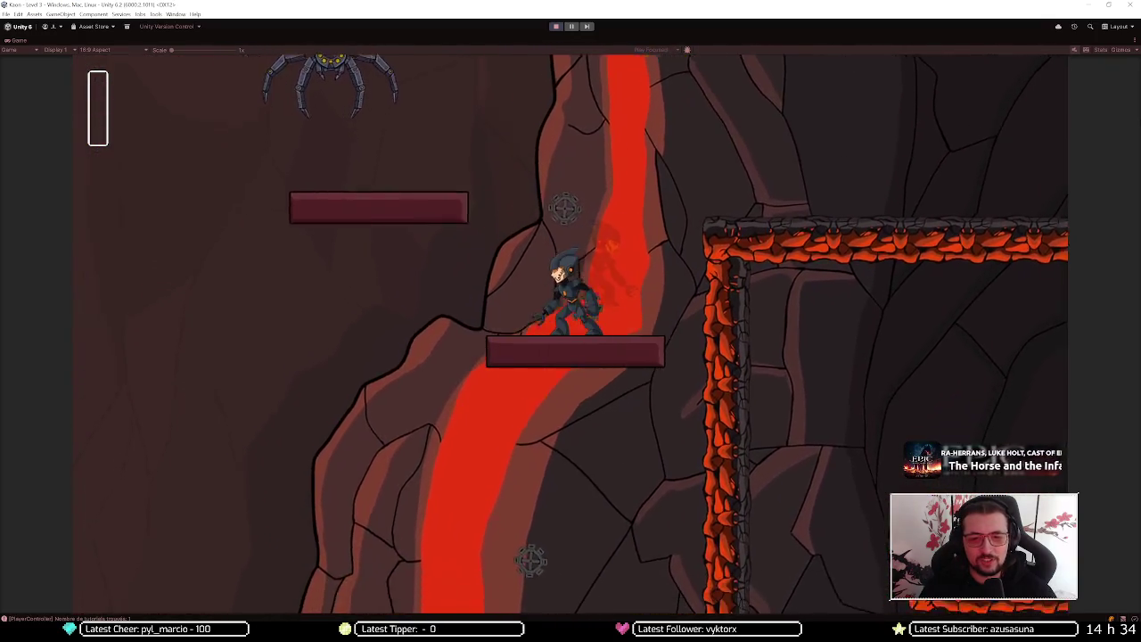
pyautogui.press('space')
# Jump onto the moving platform, then jetpack up and right off it
pyautogui.press('Left')
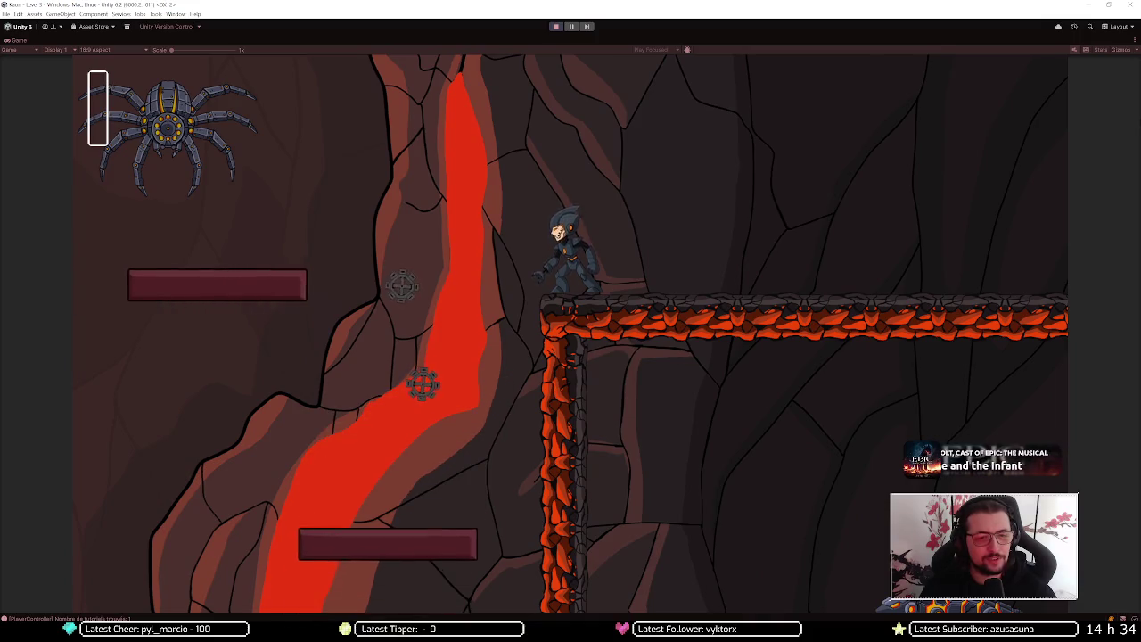
pyautogui.press('Left')
pyautogui.press('space')
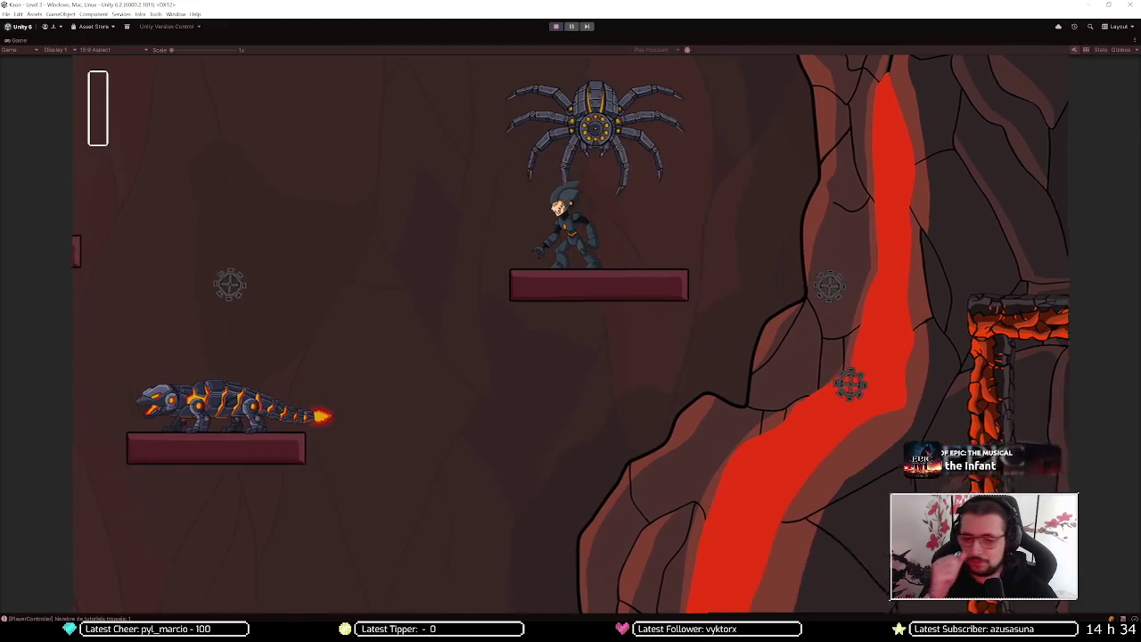
pyautogui.press('space')
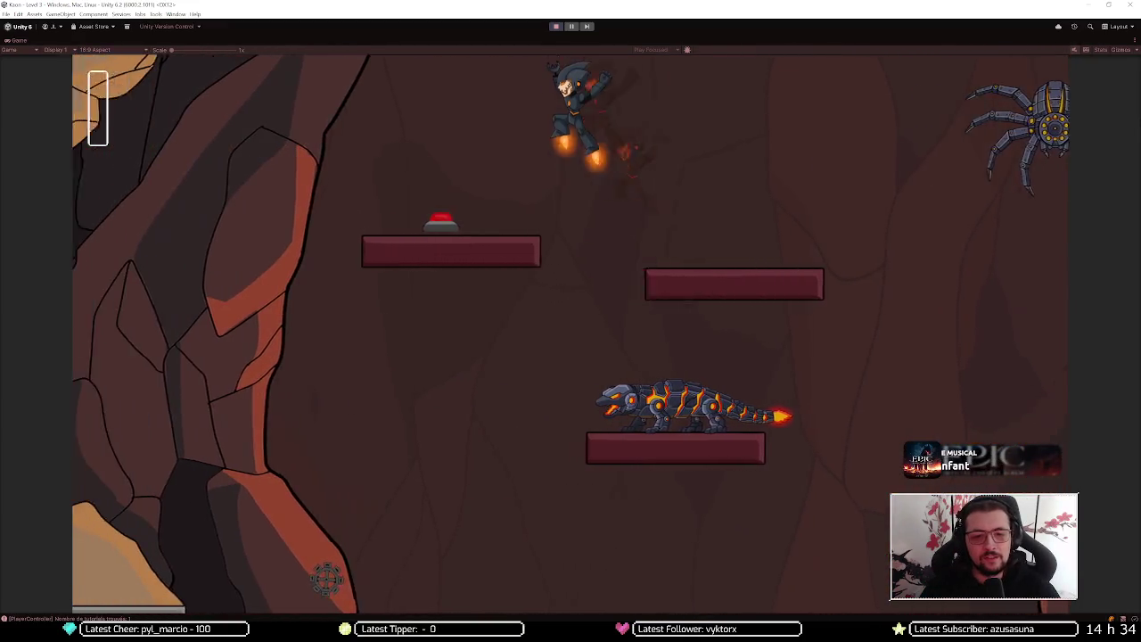
pyautogui.press('Right')
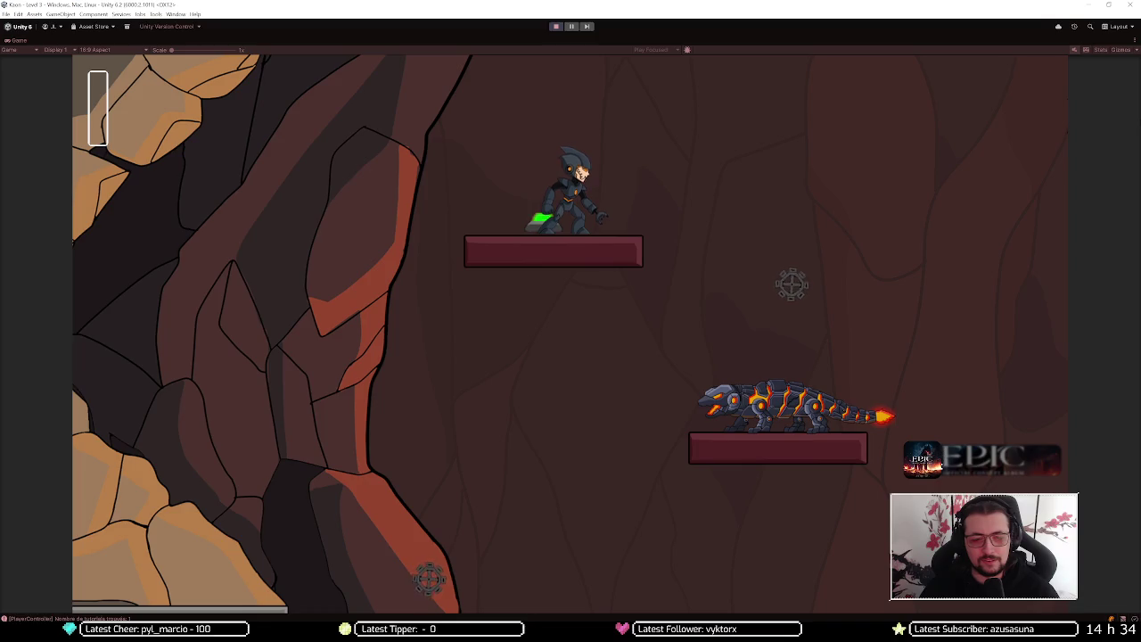
pyautogui.press('Right')
pyautogui.press('space')
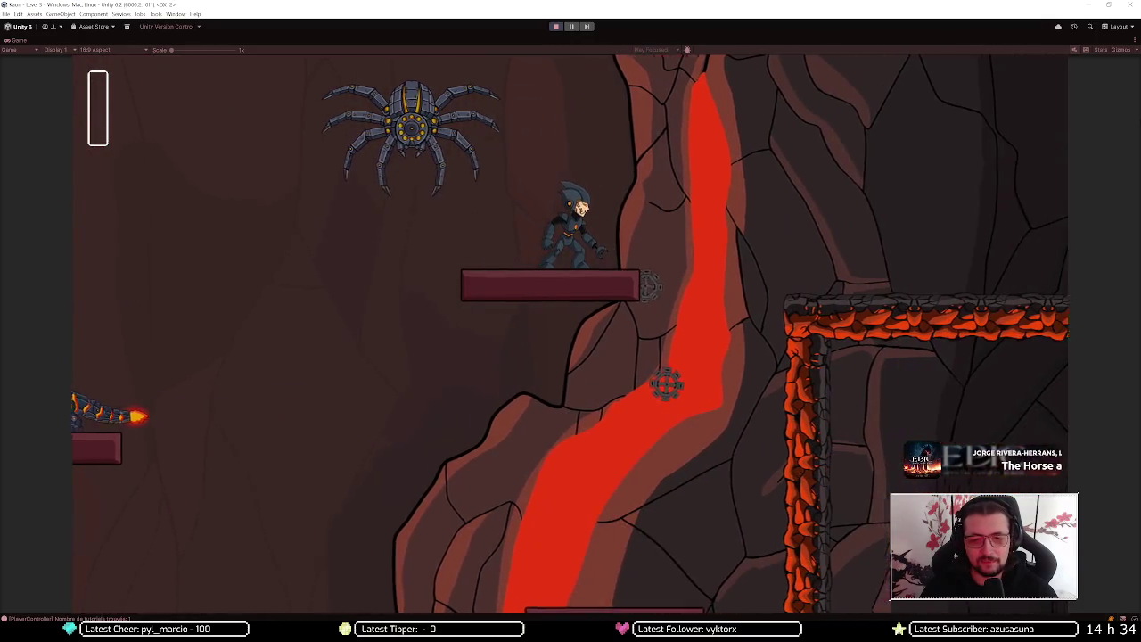
pyautogui.press('Right')
pyautogui.press('space')
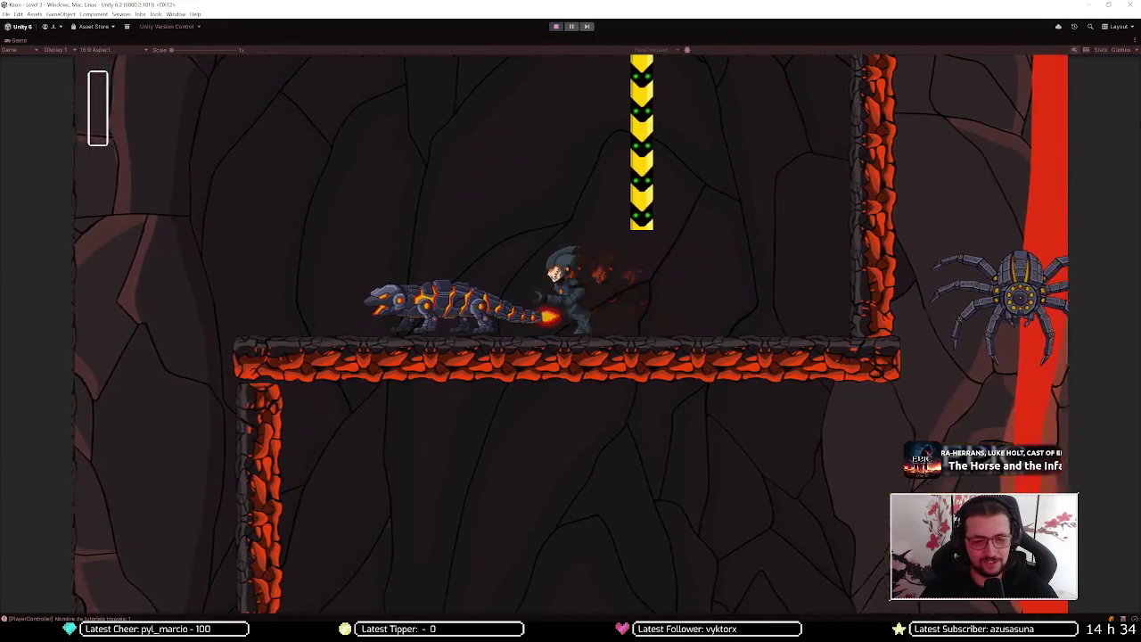
# Drop down the shaft, jetpack to the higher platform and grapple the propeller platform
pyautogui.press('Left')
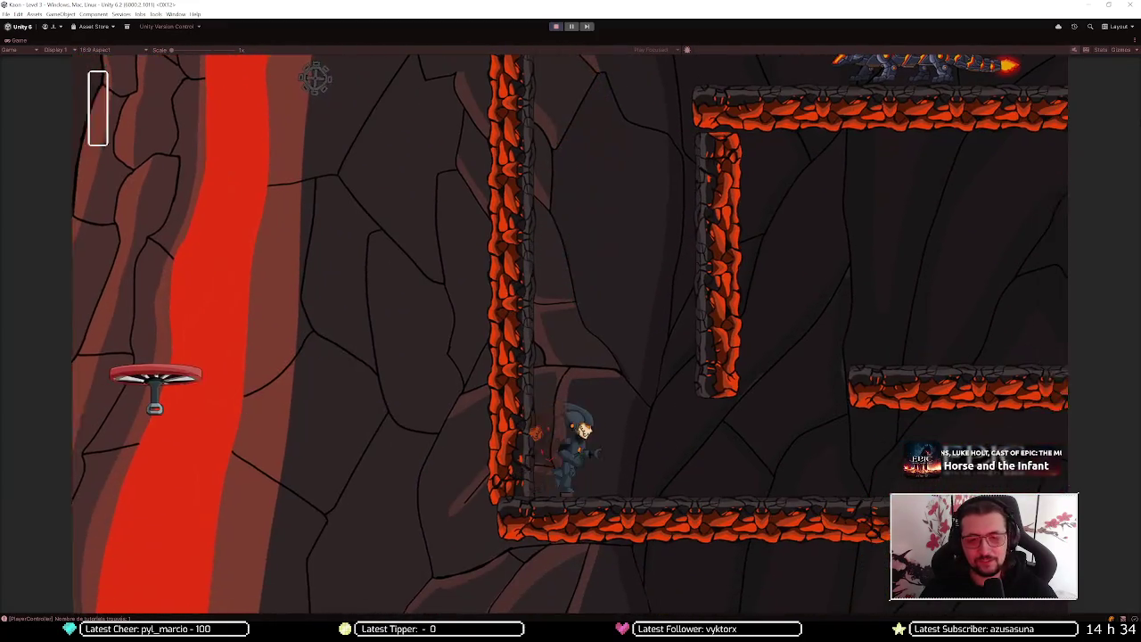
pyautogui.press('Right')
pyautogui.press('space')
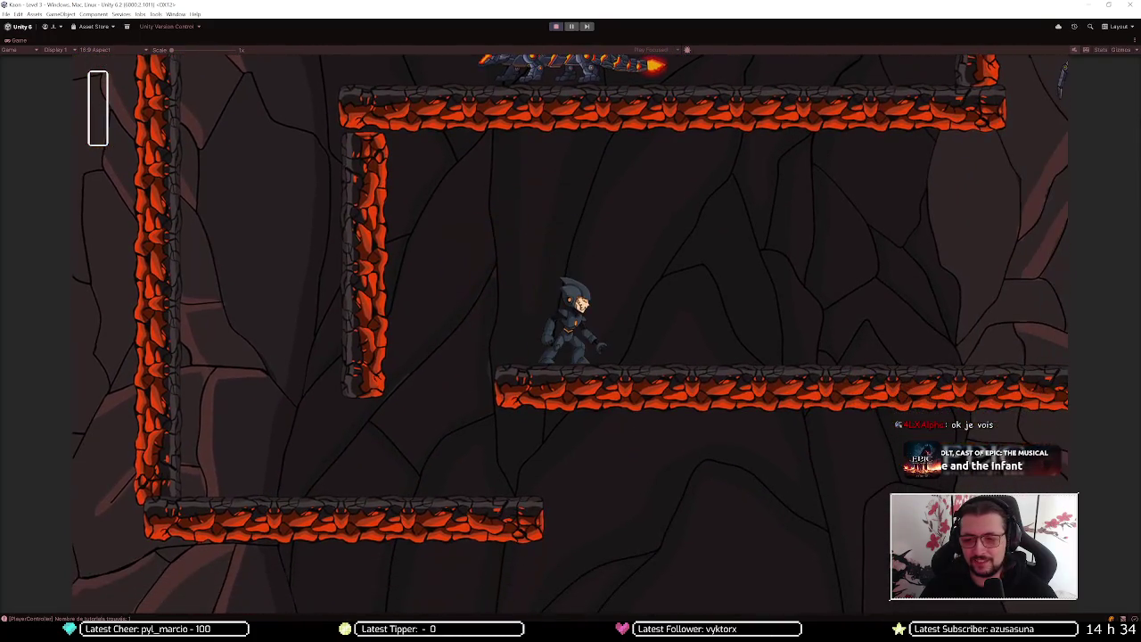
pyautogui.press('Right')
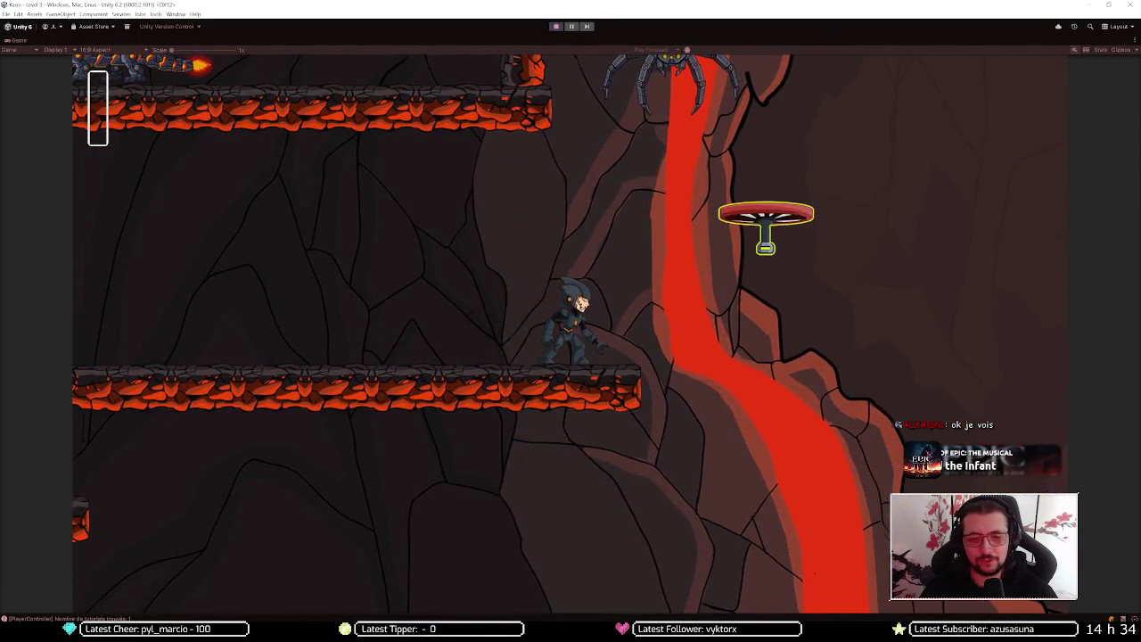
pyautogui.press('Right')
pyautogui.press('space')
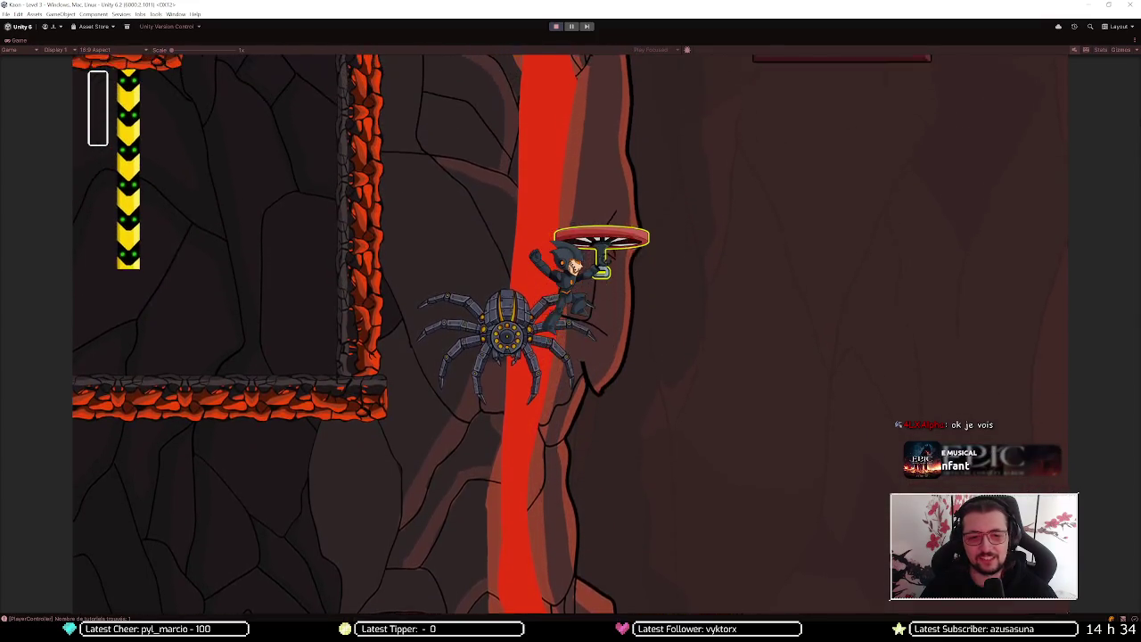
pyautogui.press('space')
pyautogui.press('Right')
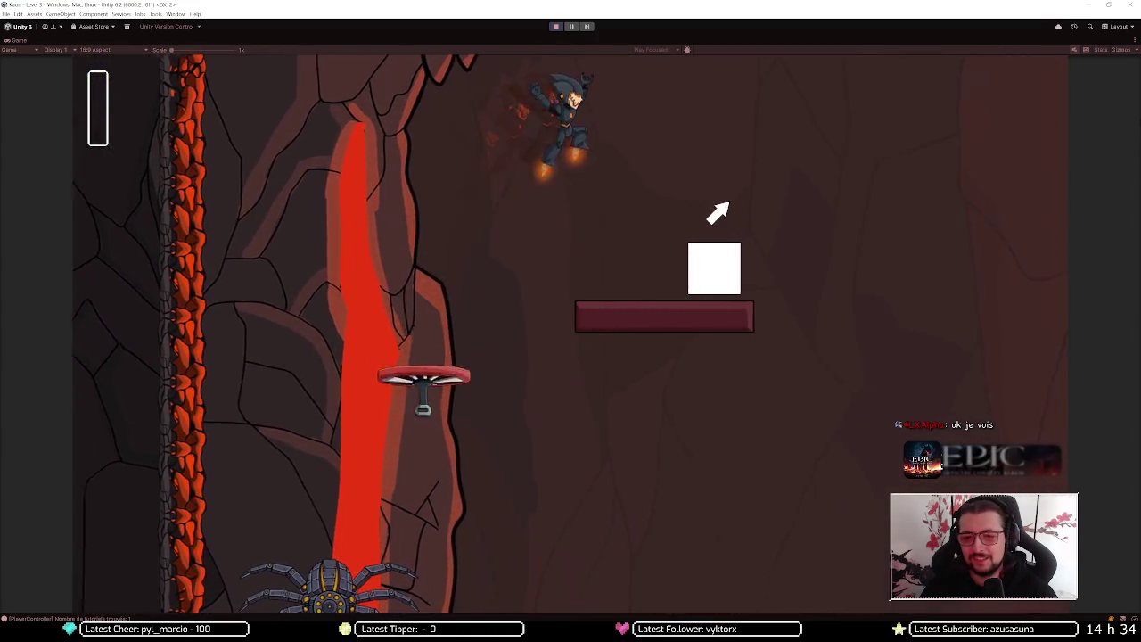
pyautogui.press('Right')
pyautogui.press('space')
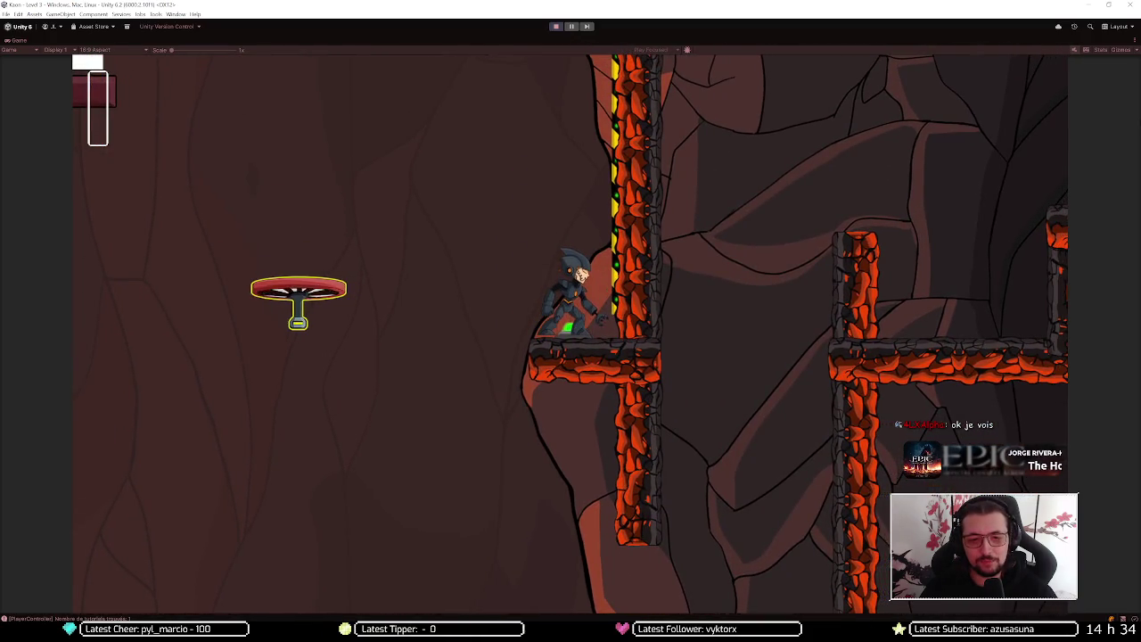
pyautogui.press('shift')
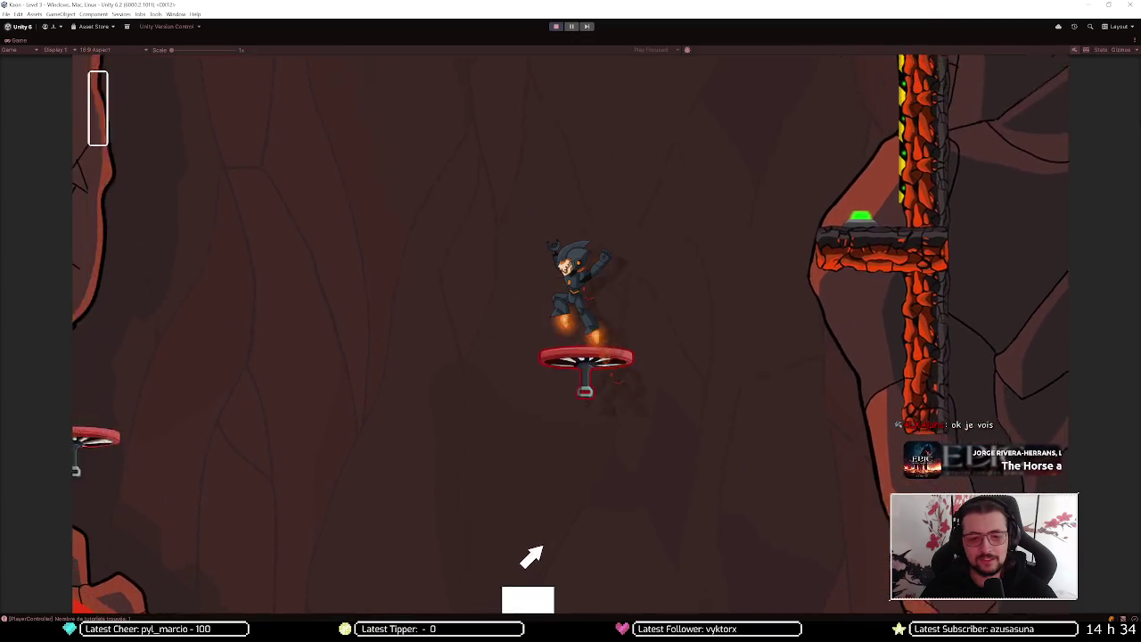
# Drop to the lower lava ledge and jetpack up past the lava pillar
pyautogui.press('Right')
pyautogui.press('Up')
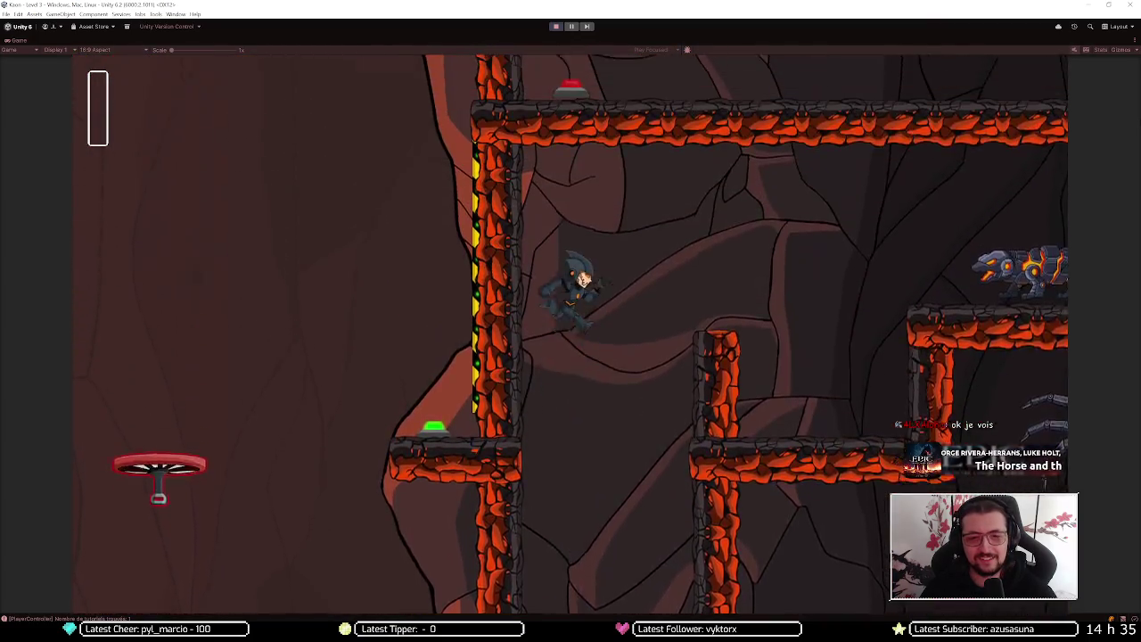
pyautogui.press('Right')
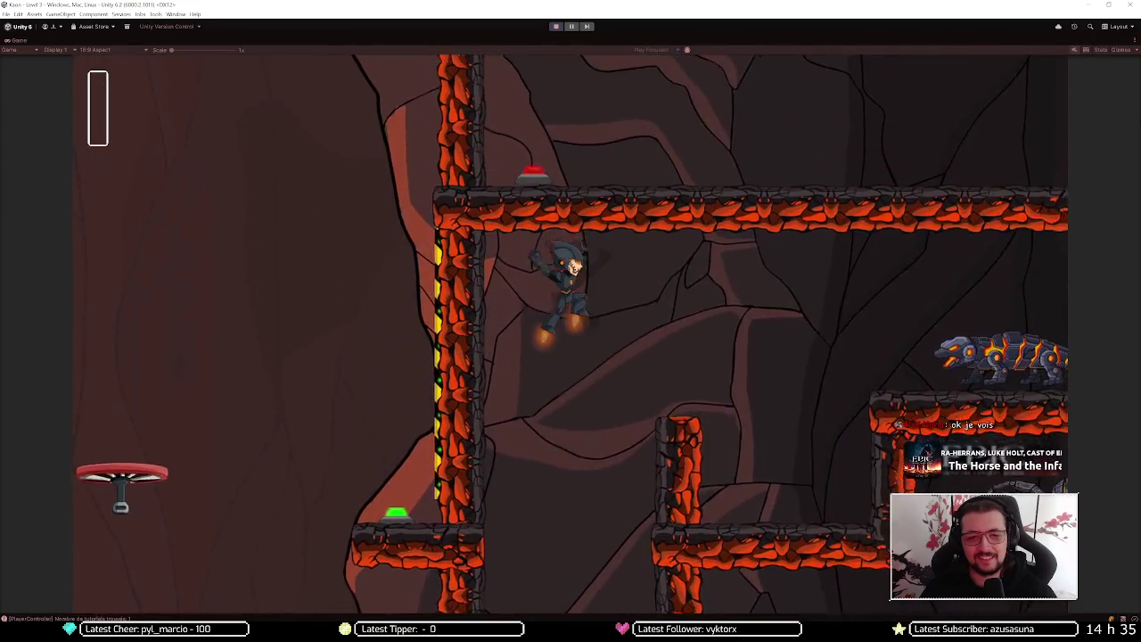
pyautogui.press('Up')
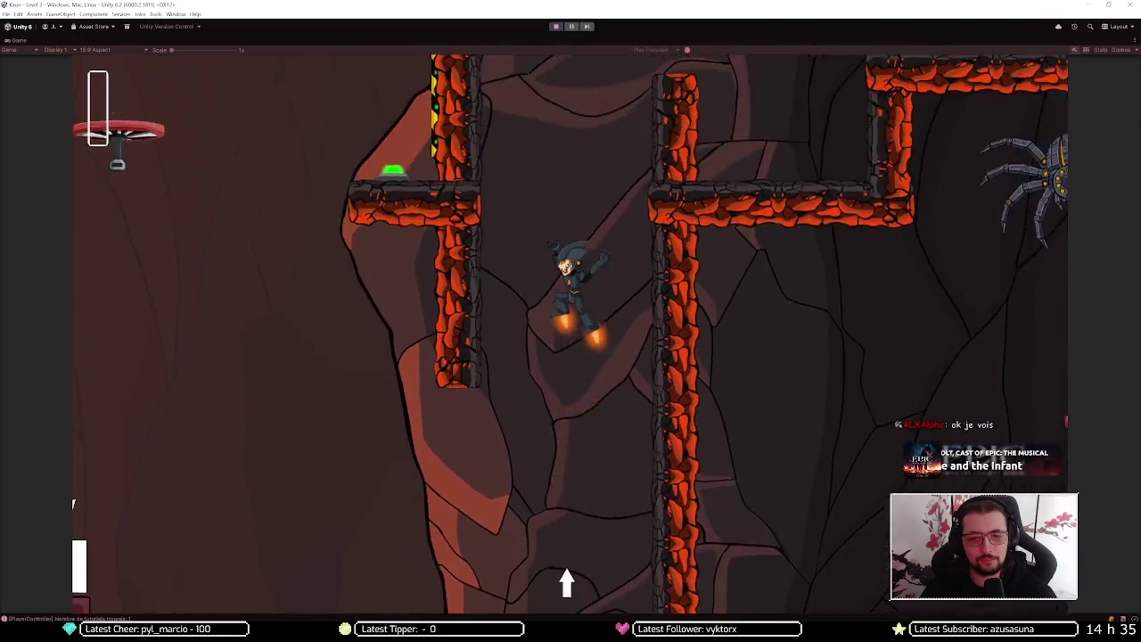
pyautogui.press('Up')
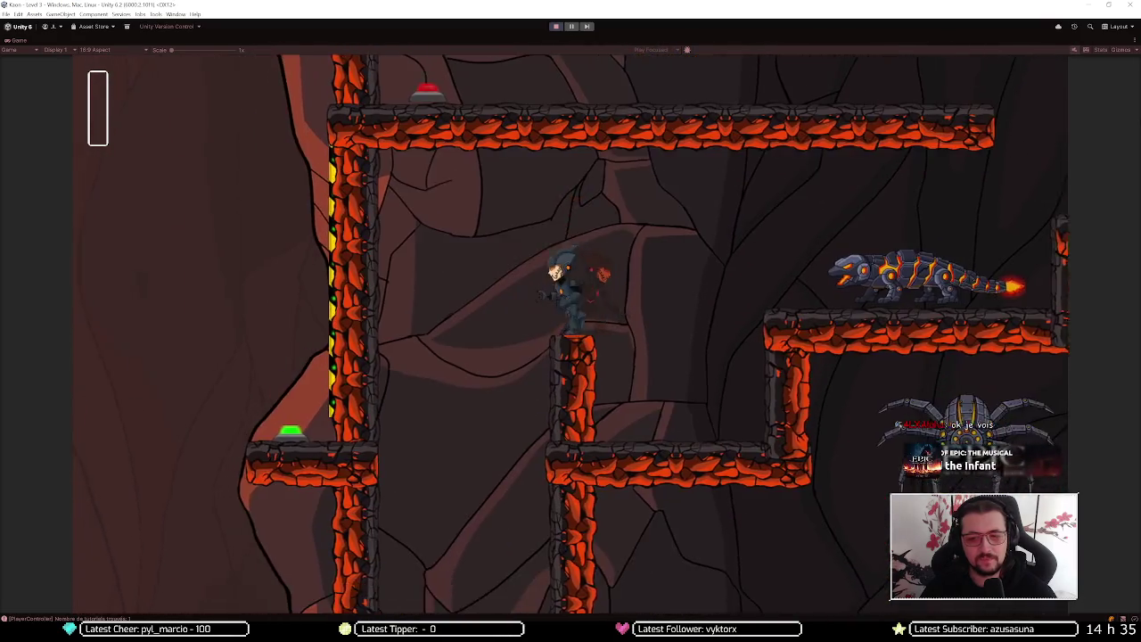
pyautogui.press('Left')
# Fly through the cave onto the upper lava ledge and land back on it
pyautogui.press('Right')
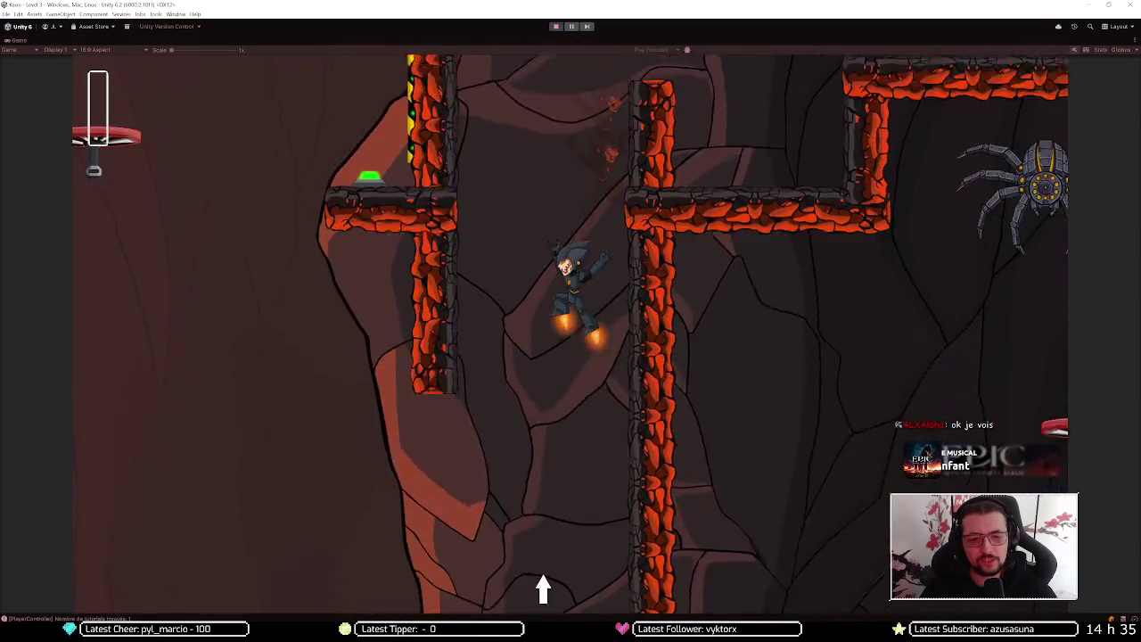
pyautogui.press('Right')
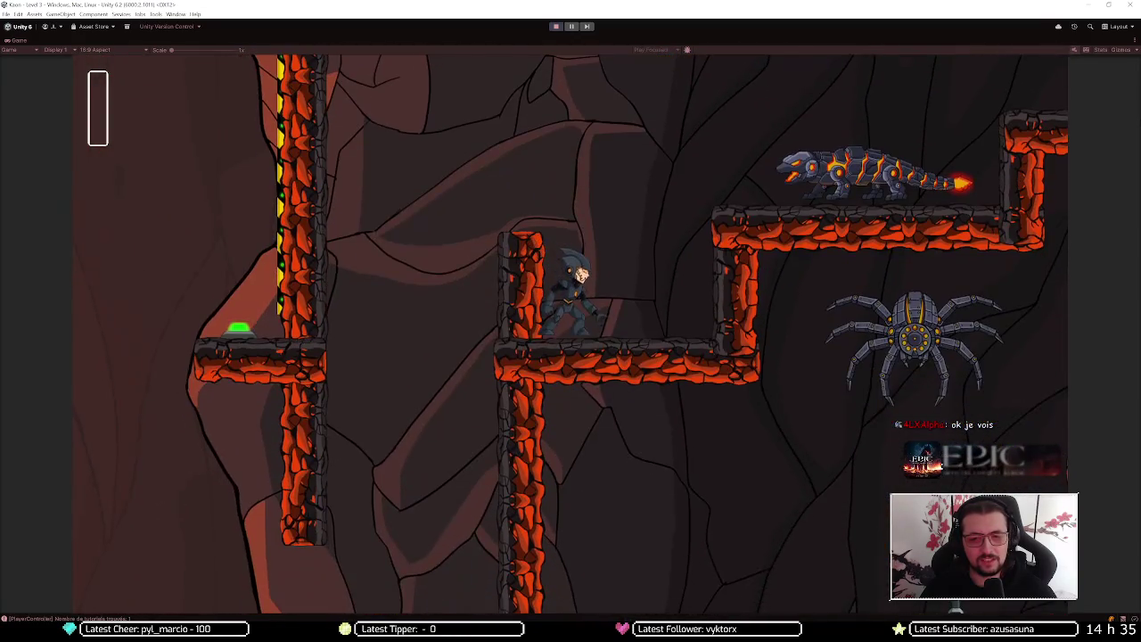
pyautogui.press('space')
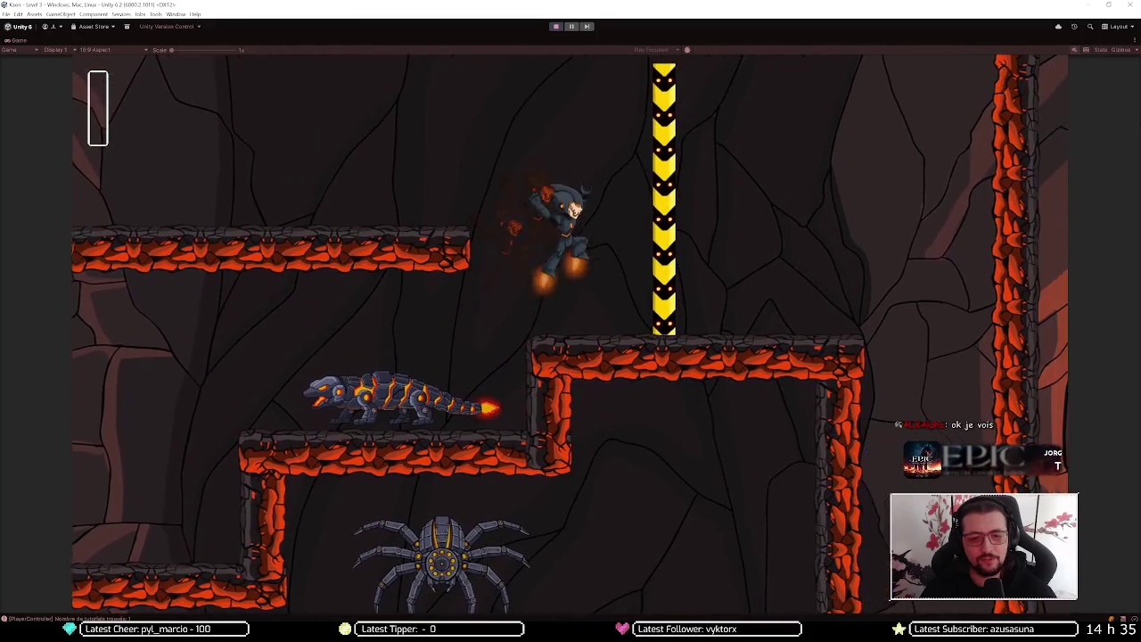
pyautogui.press('Left')
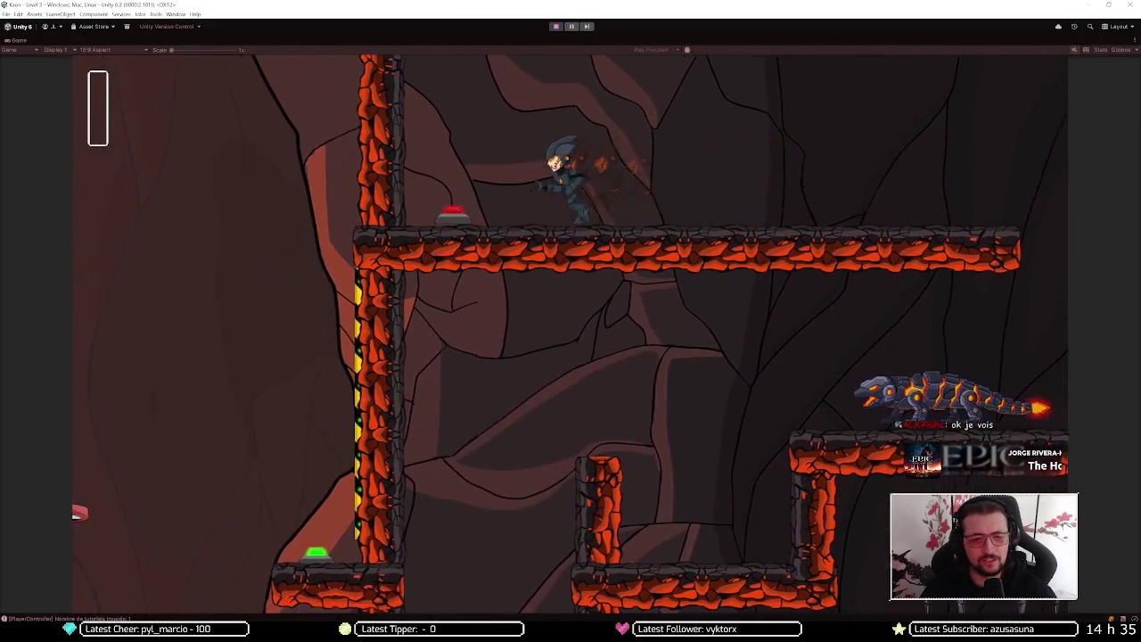
pyautogui.press('space')
pyautogui.press('Right')
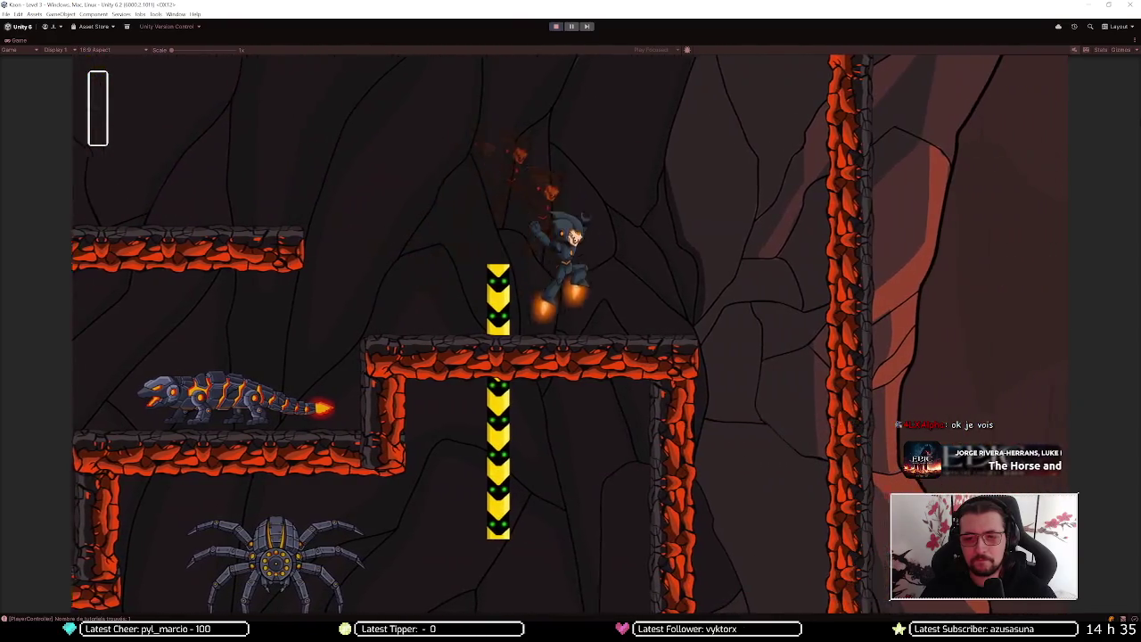
pyautogui.press('Right')
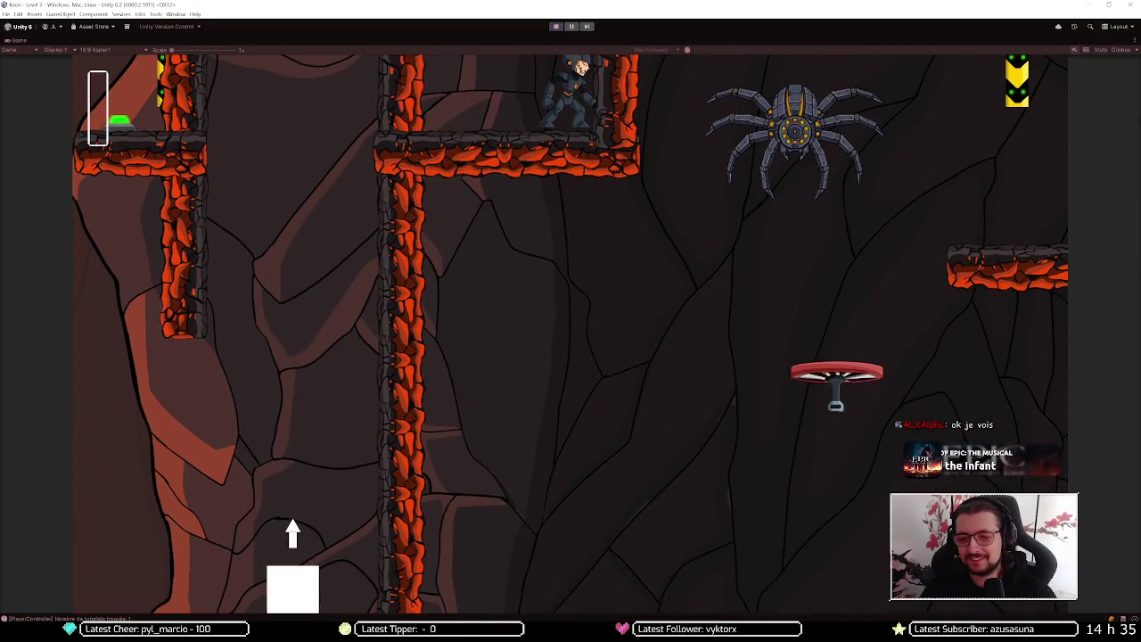
# Run to the up-arrow hint, catch the propeller platform and climb the red cliff
pyautogui.press('Right')
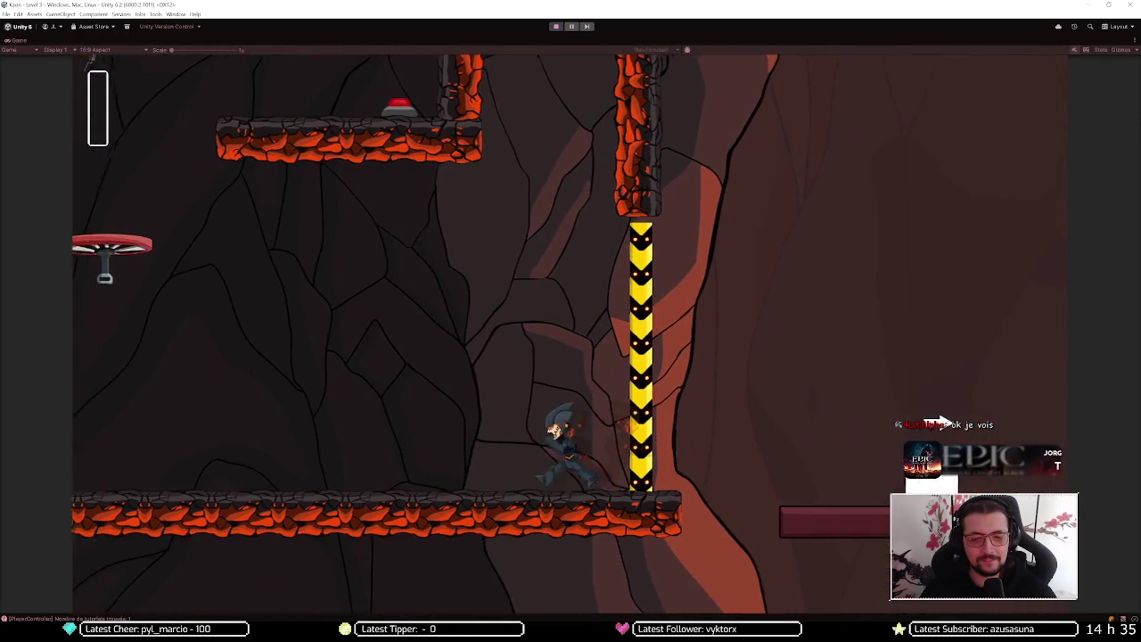
pyautogui.press('Right')
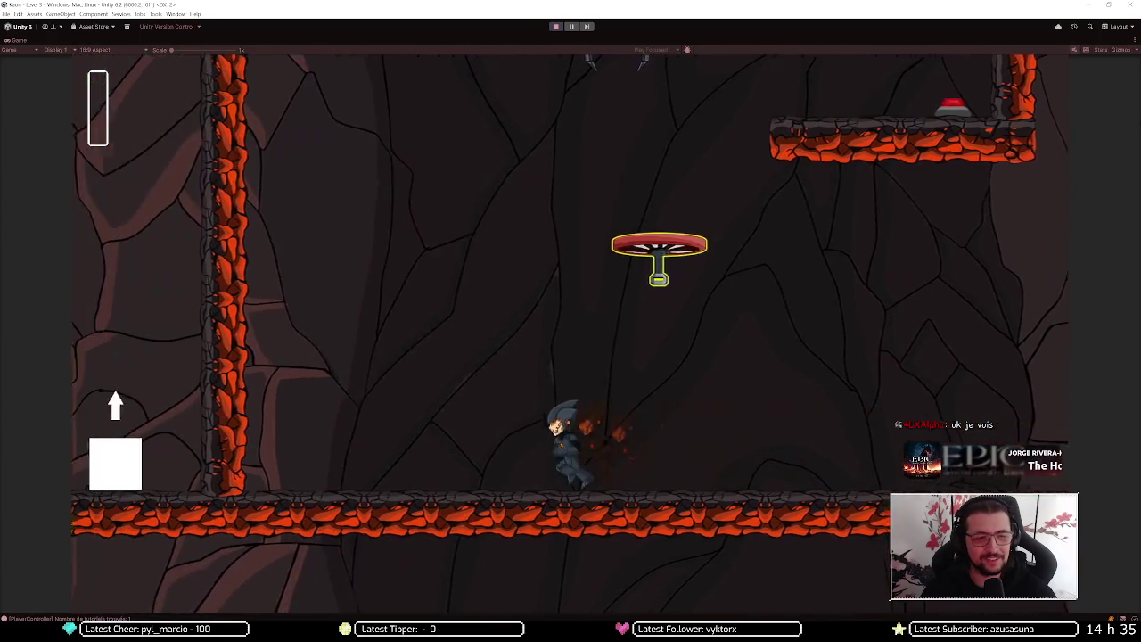
pyautogui.press('Up')
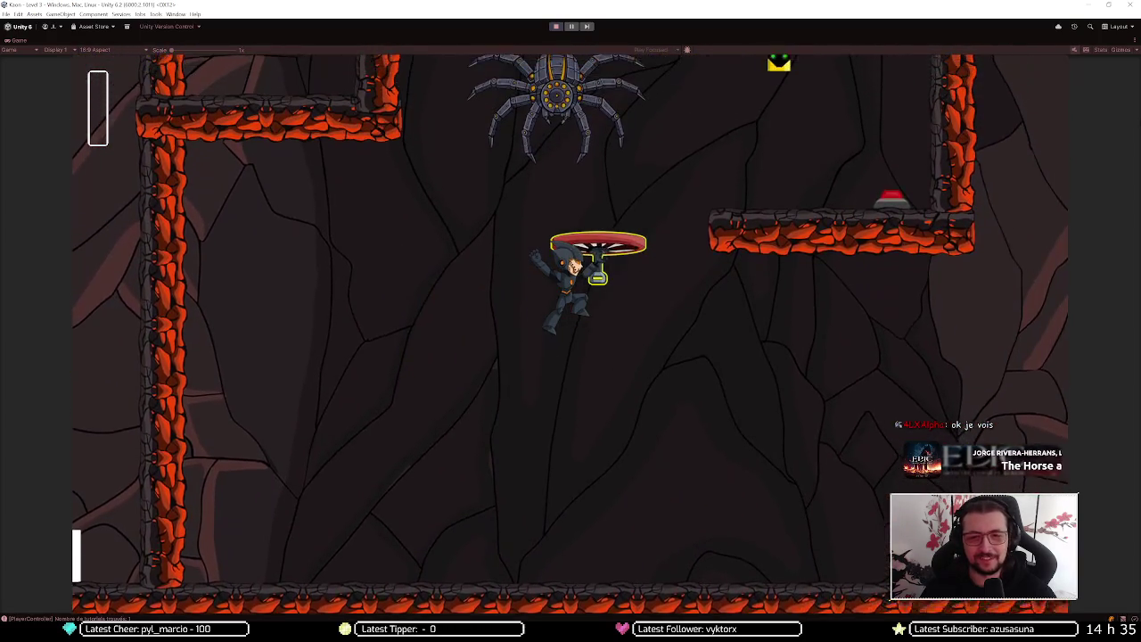
pyautogui.press('Up')
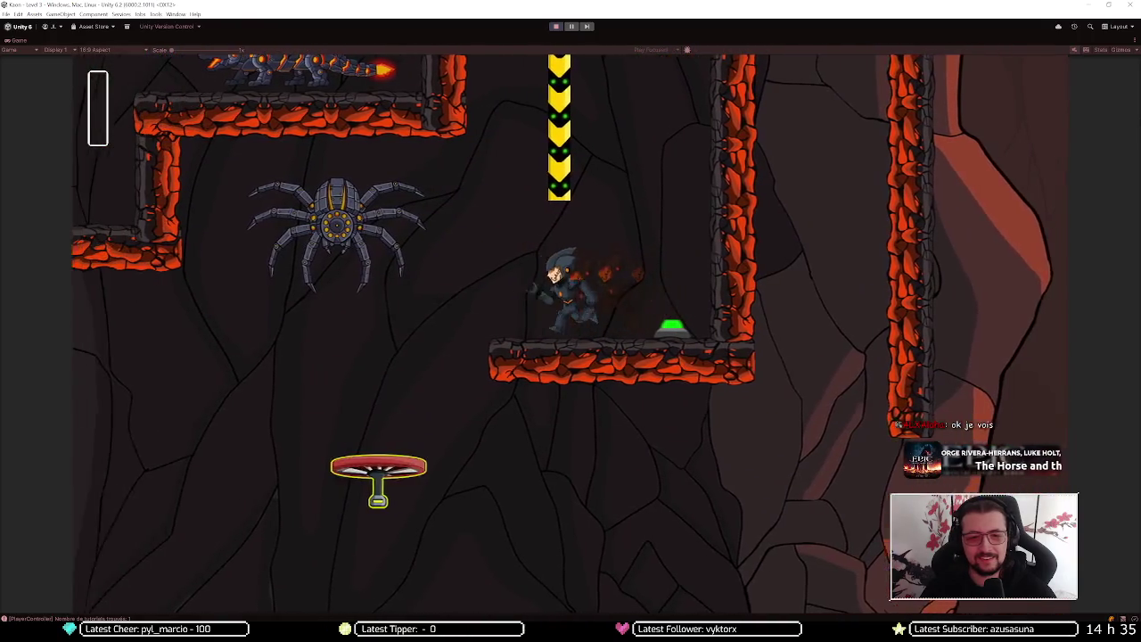
pyautogui.press('Left')
pyautogui.press('Right')
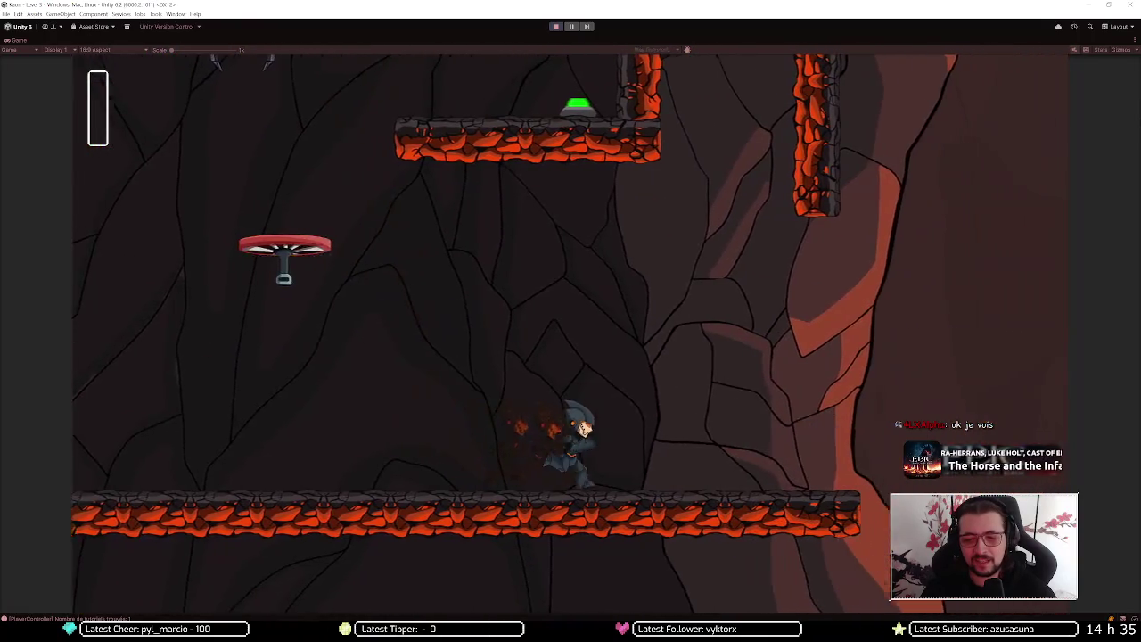
pyautogui.press('Right')
pyautogui.press('Up')
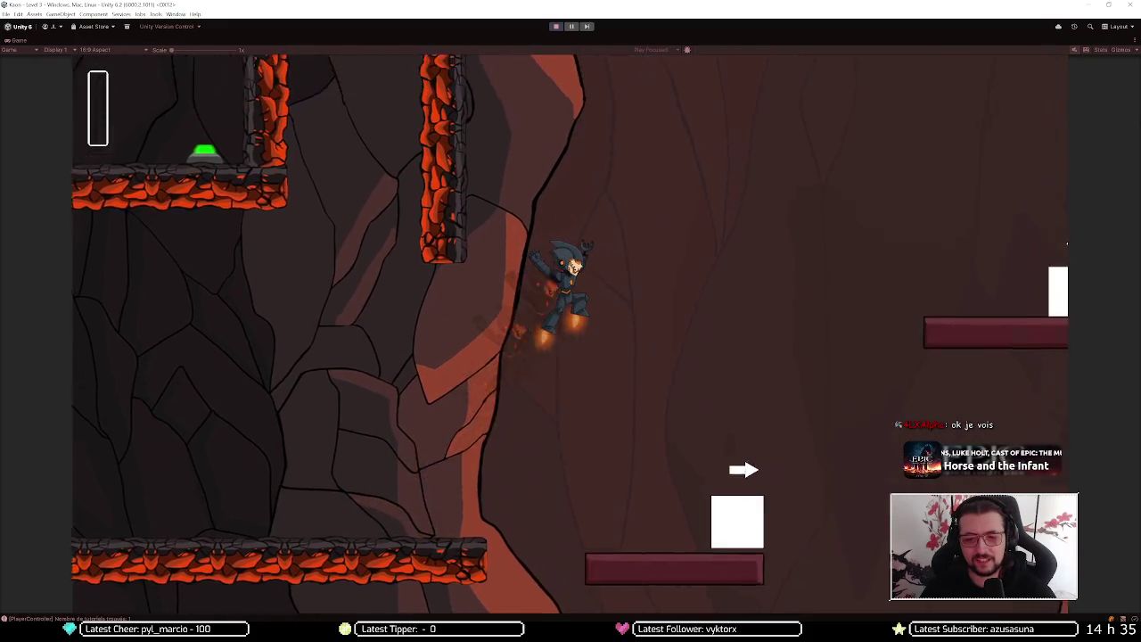
pyautogui.press('Right')
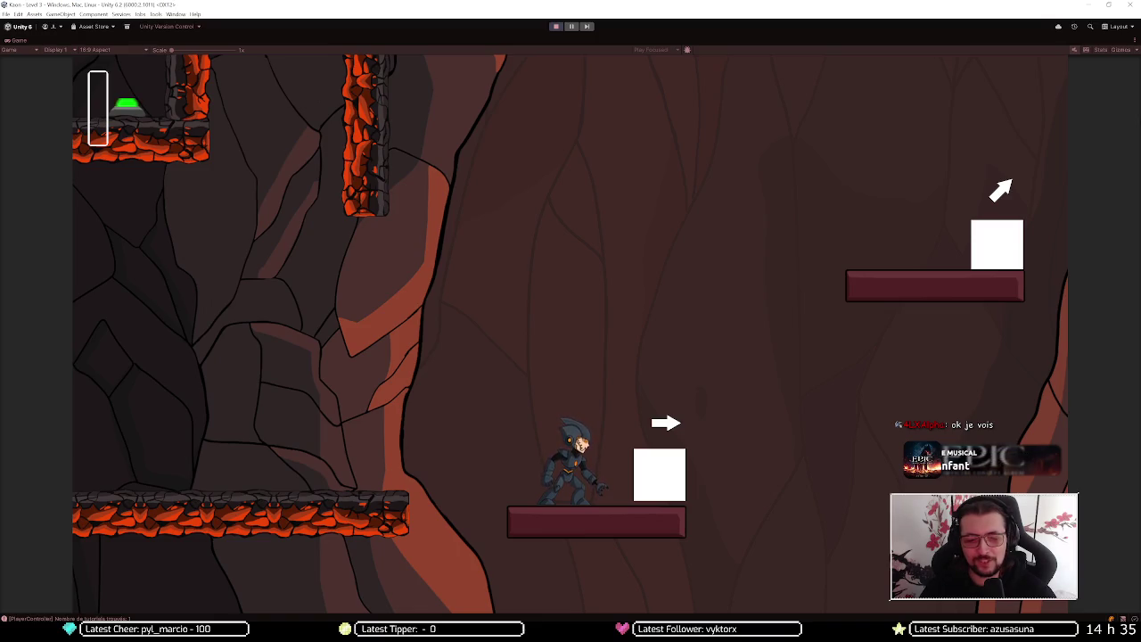
# Run past the lava column and jetpack up to the platform above the spider
pyautogui.press('Right')
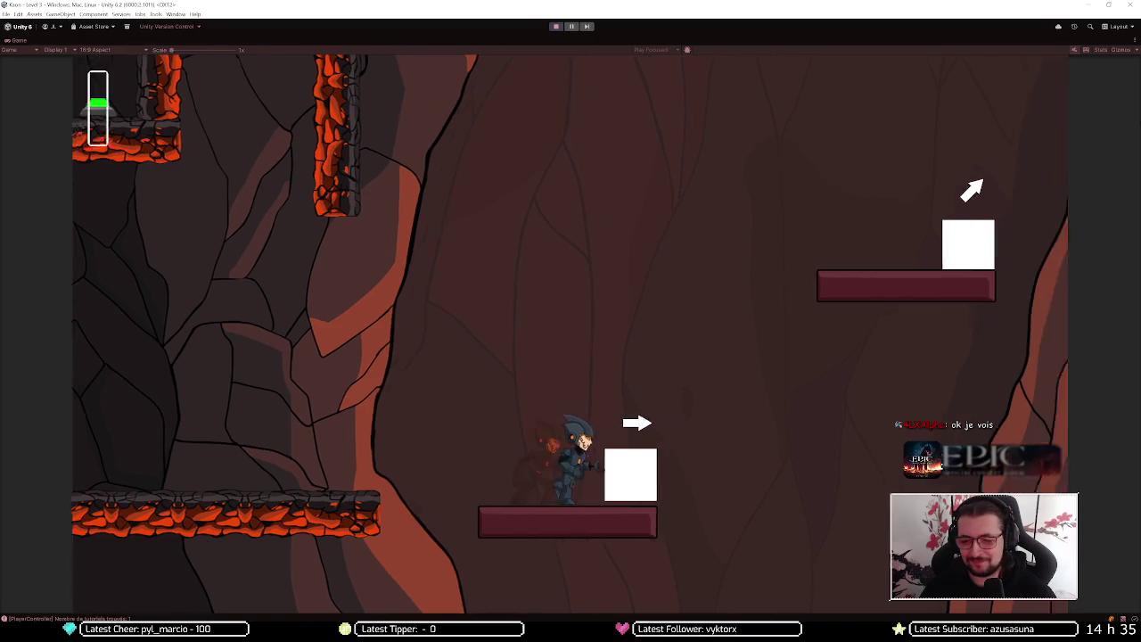
pyautogui.press('Up')
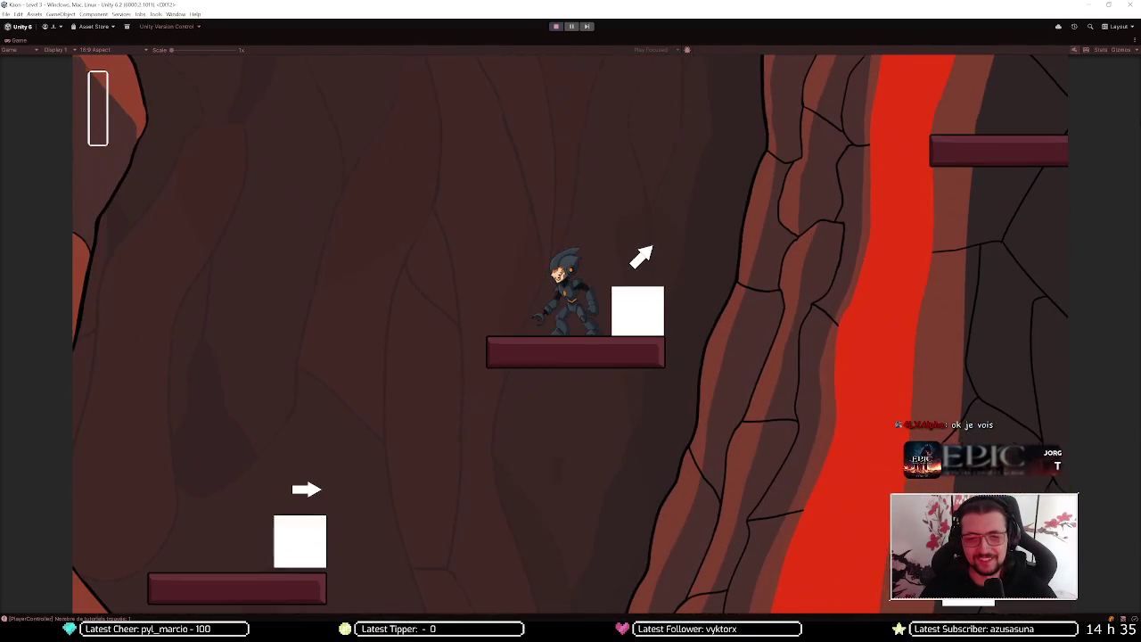
pyautogui.press('Up')
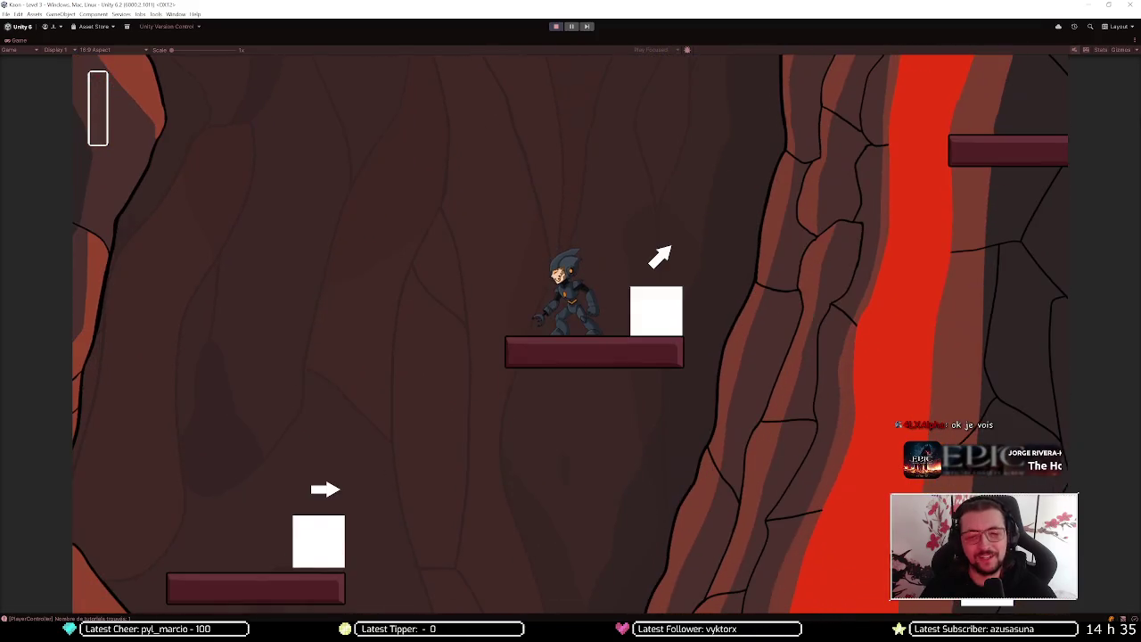
pyautogui.press('Right')
pyautogui.press('Up')
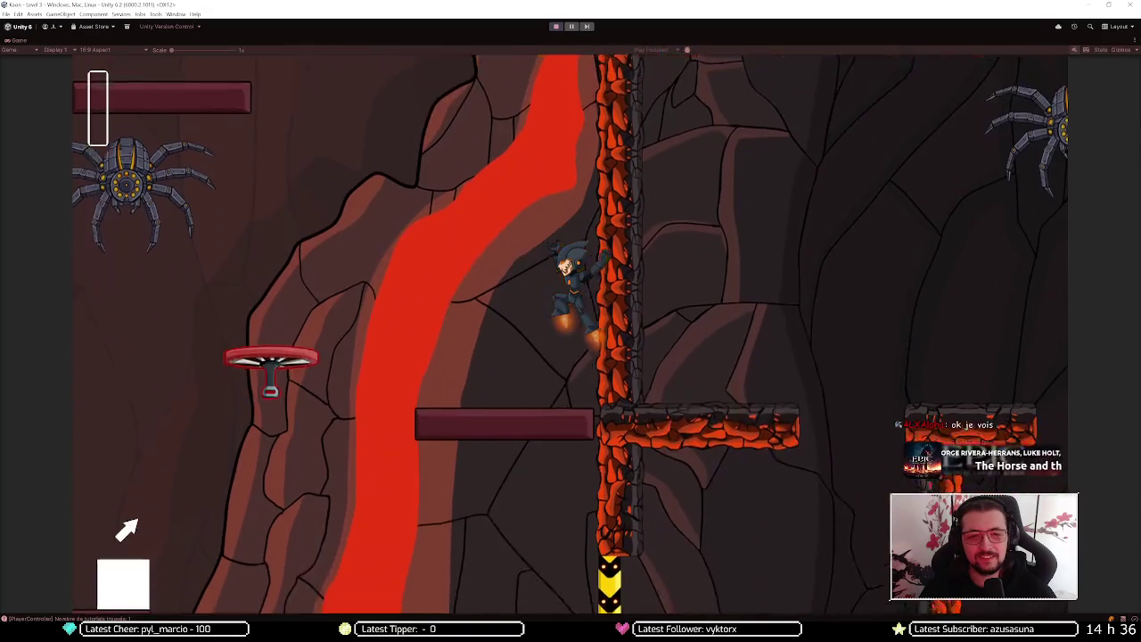
pyautogui.press('Left')
pyautogui.press('Up')
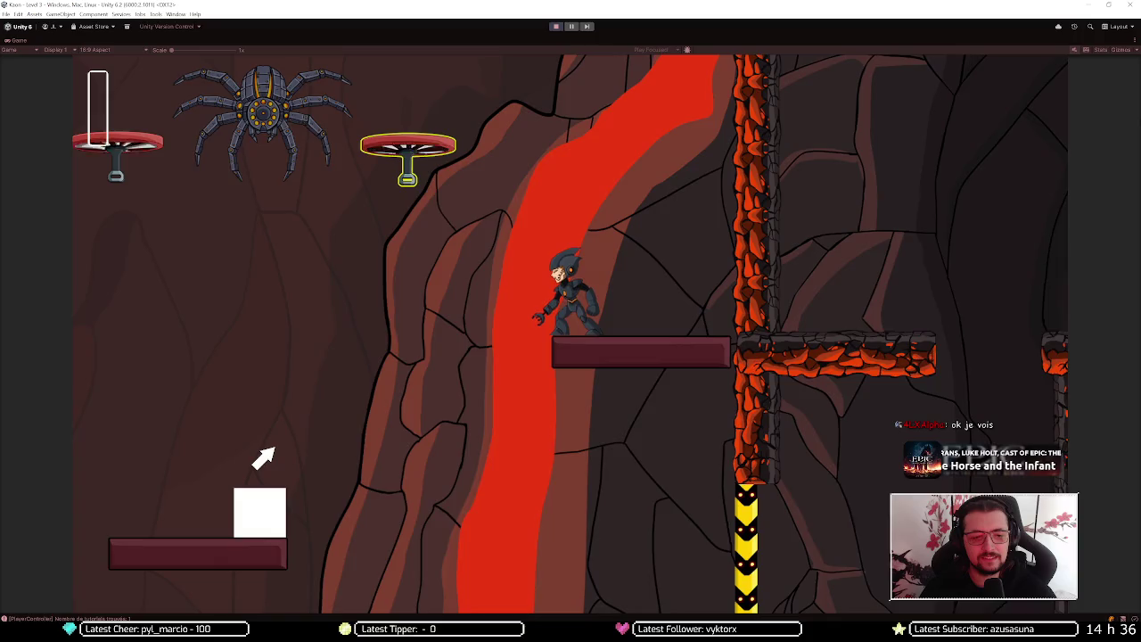
pyautogui.press('Up')
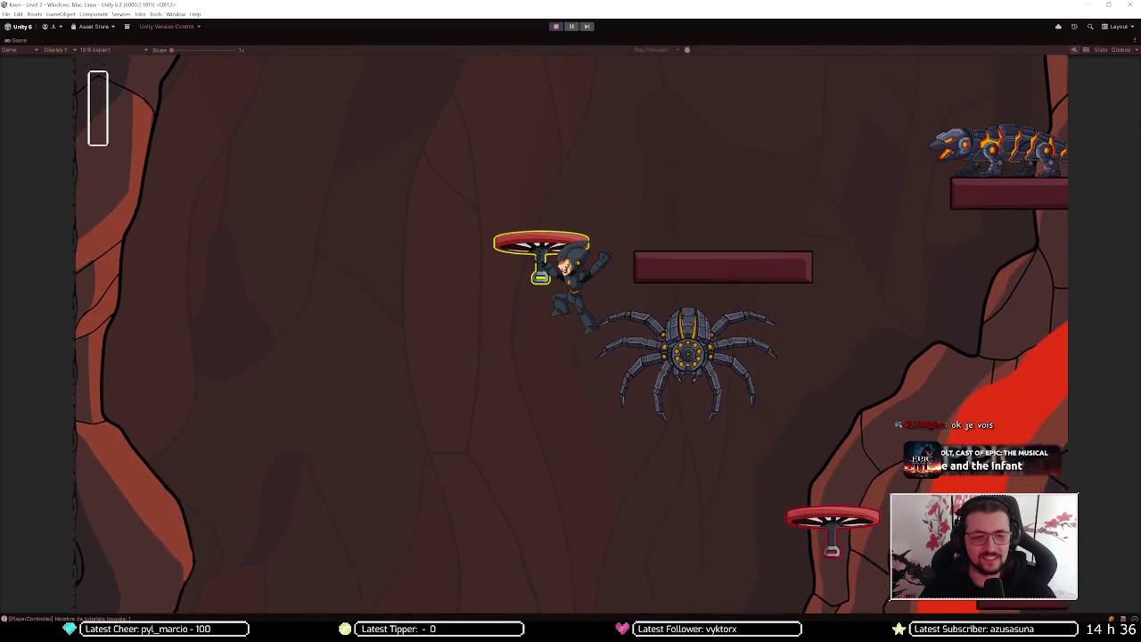
pyautogui.press('Up')
pyautogui.press('Up')
# Steer around the lava wall beside the spider and dash upward past the lava
pyautogui.press('Right')
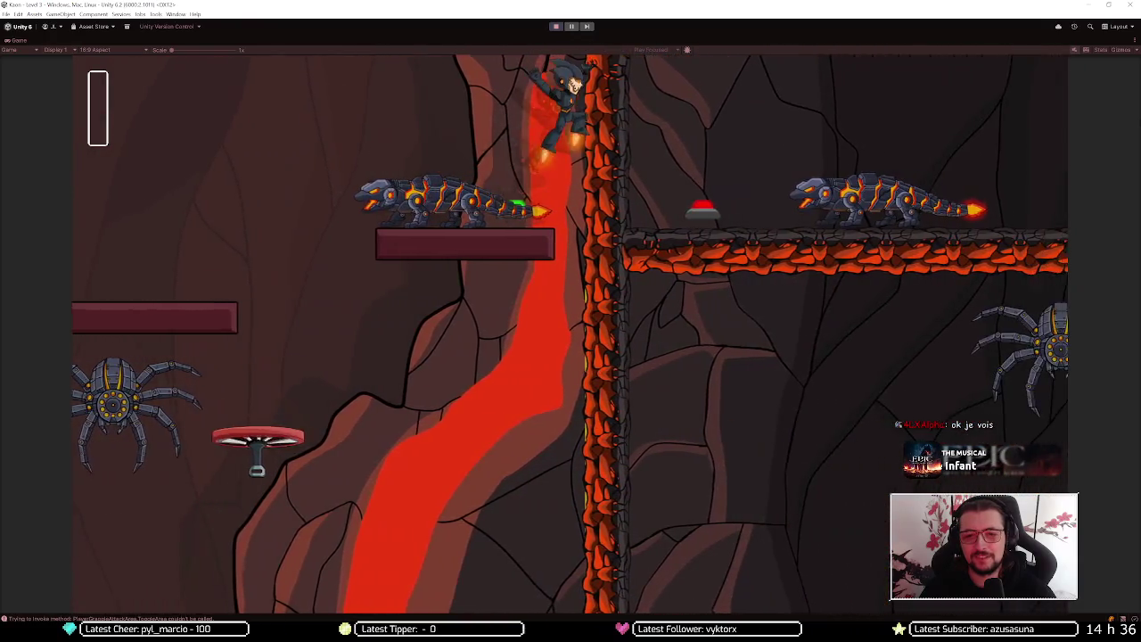
pyautogui.press('Left')
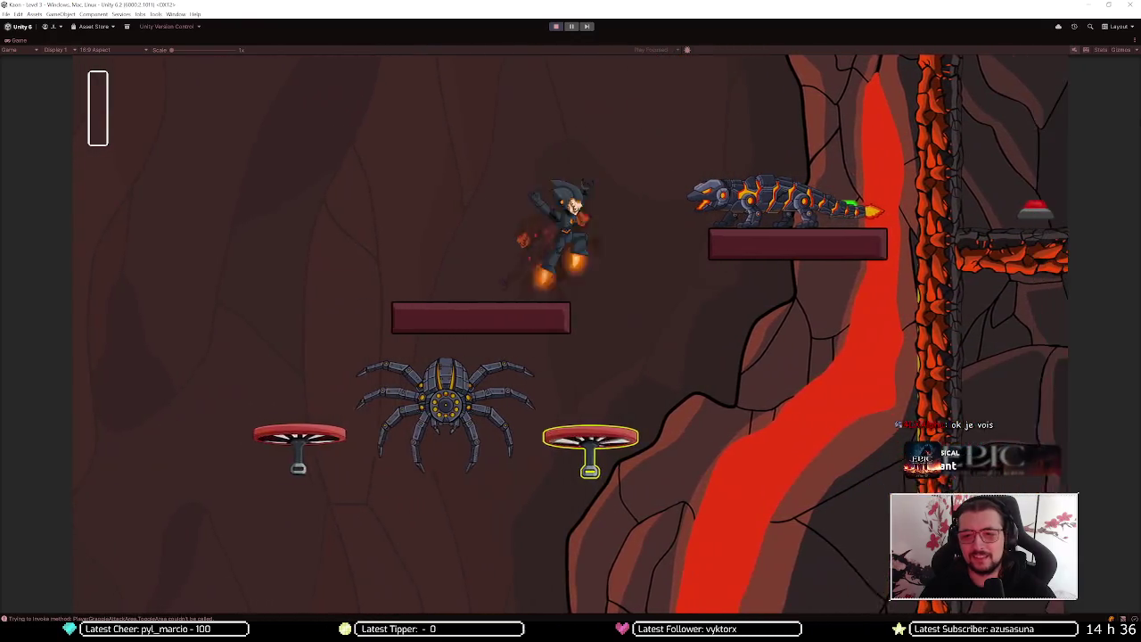
pyautogui.press('Right')
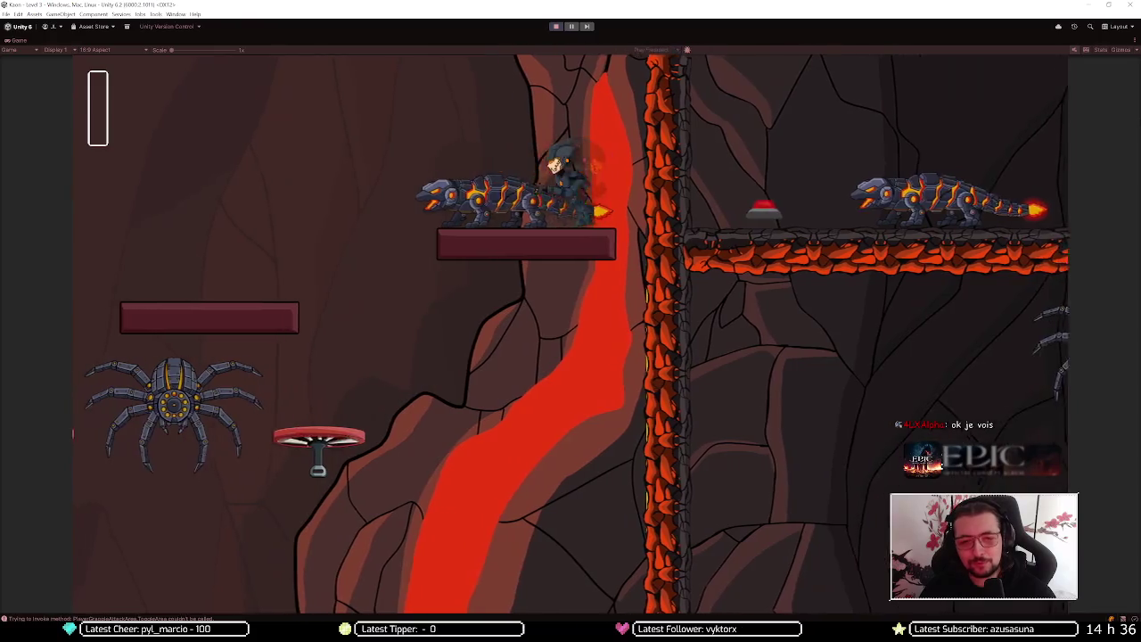
pyautogui.press('Left')
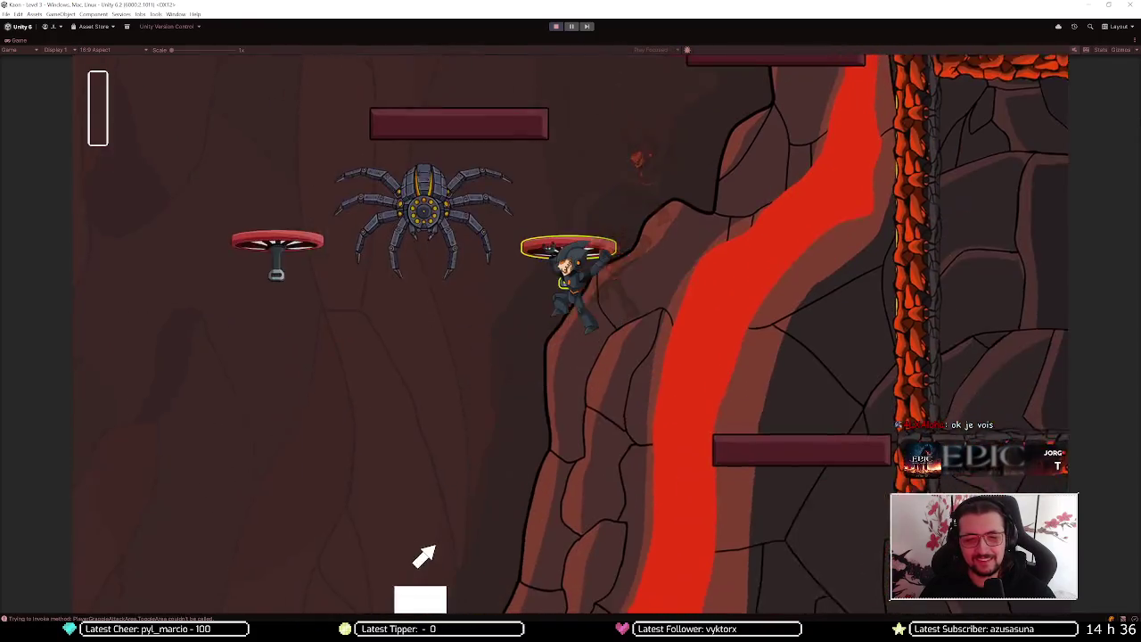
pyautogui.press('Up')
pyautogui.press('Left')
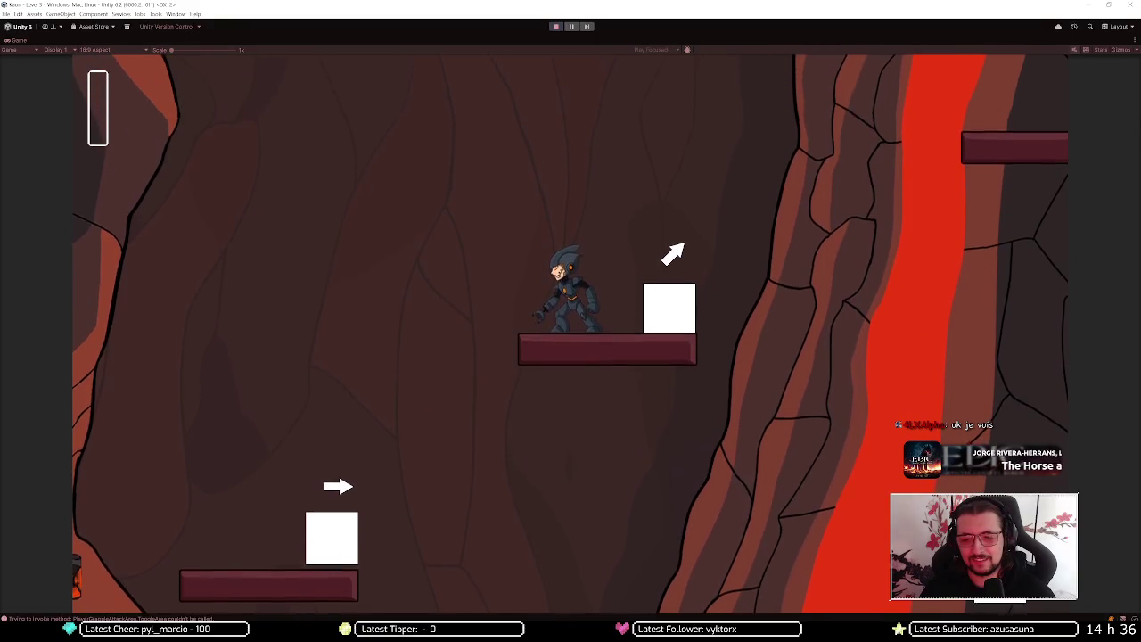
pyautogui.press('Up')
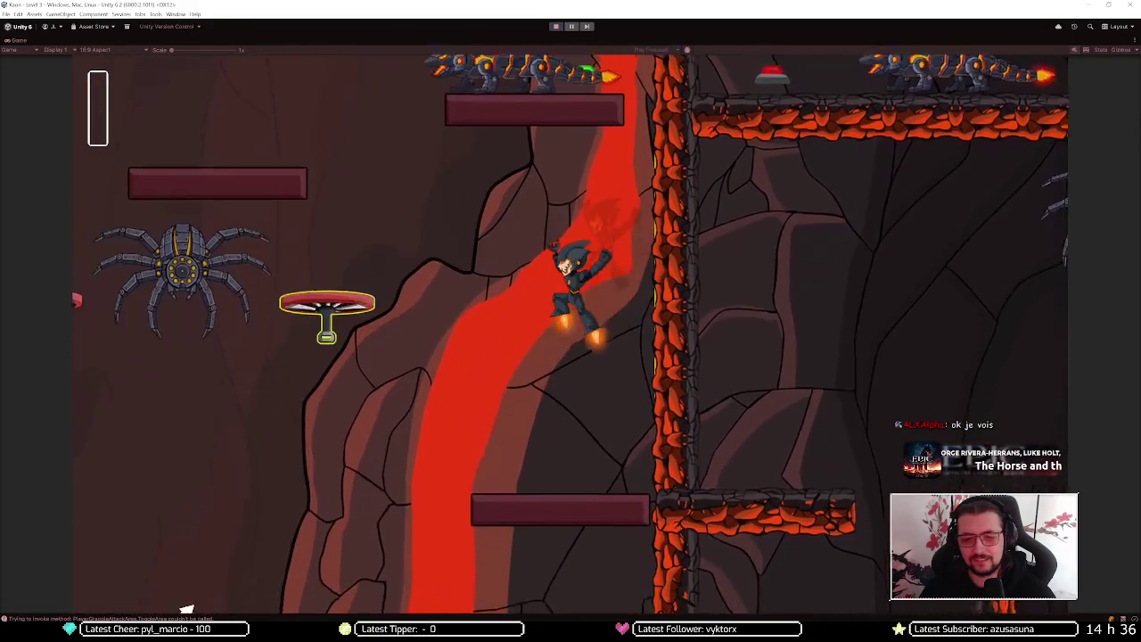
pyautogui.press('Right')
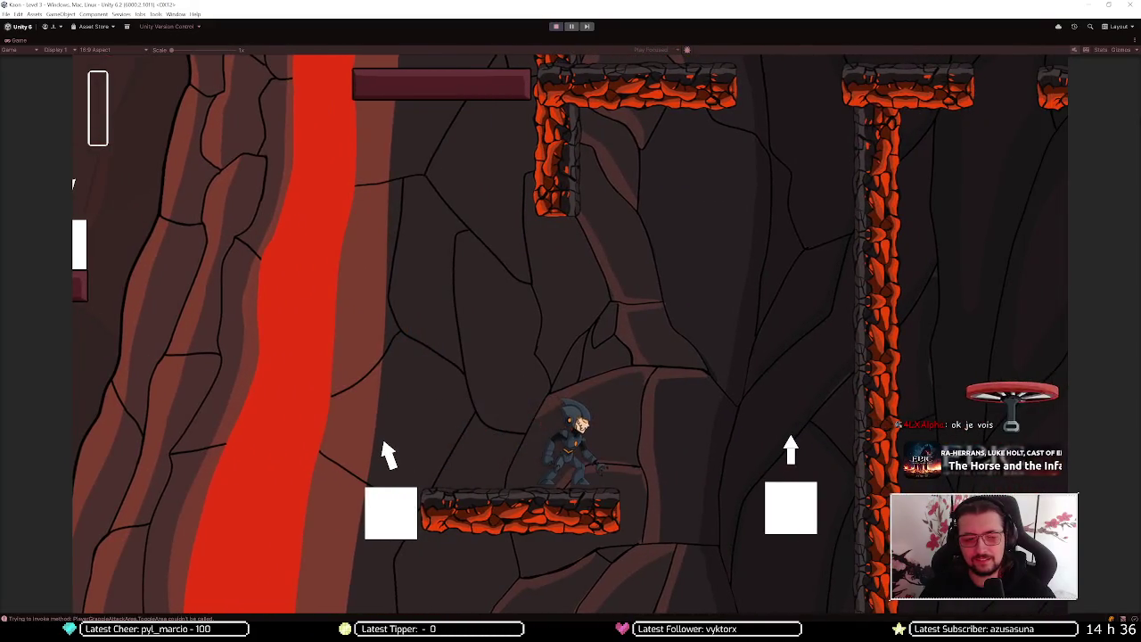
pyautogui.press('Up')
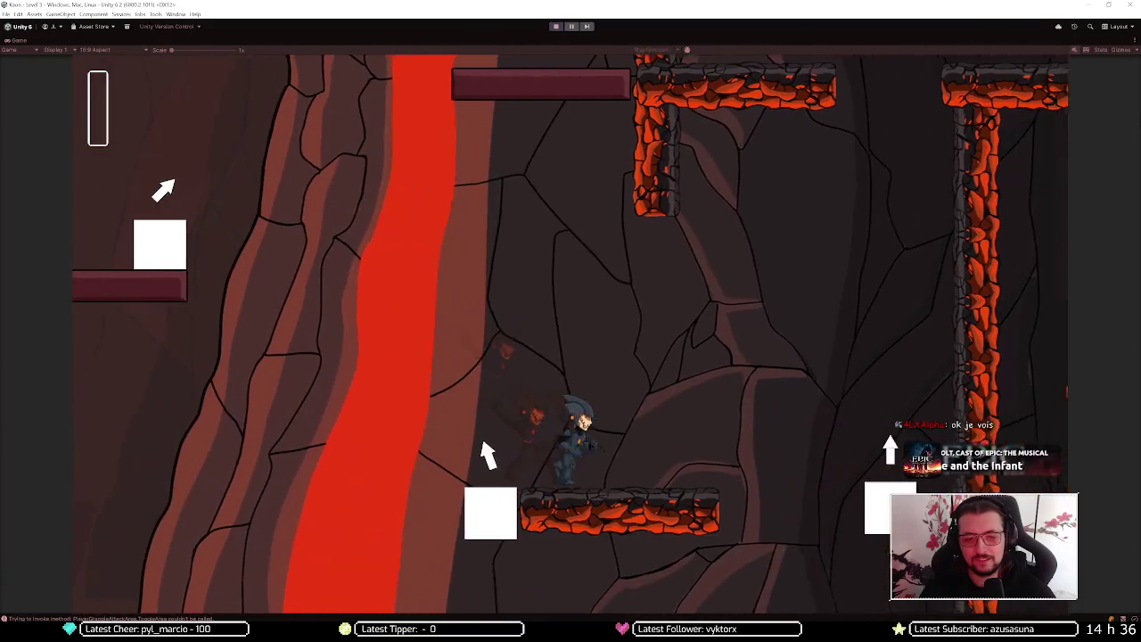
pyautogui.press('Right')
pyautogui.press('Up')
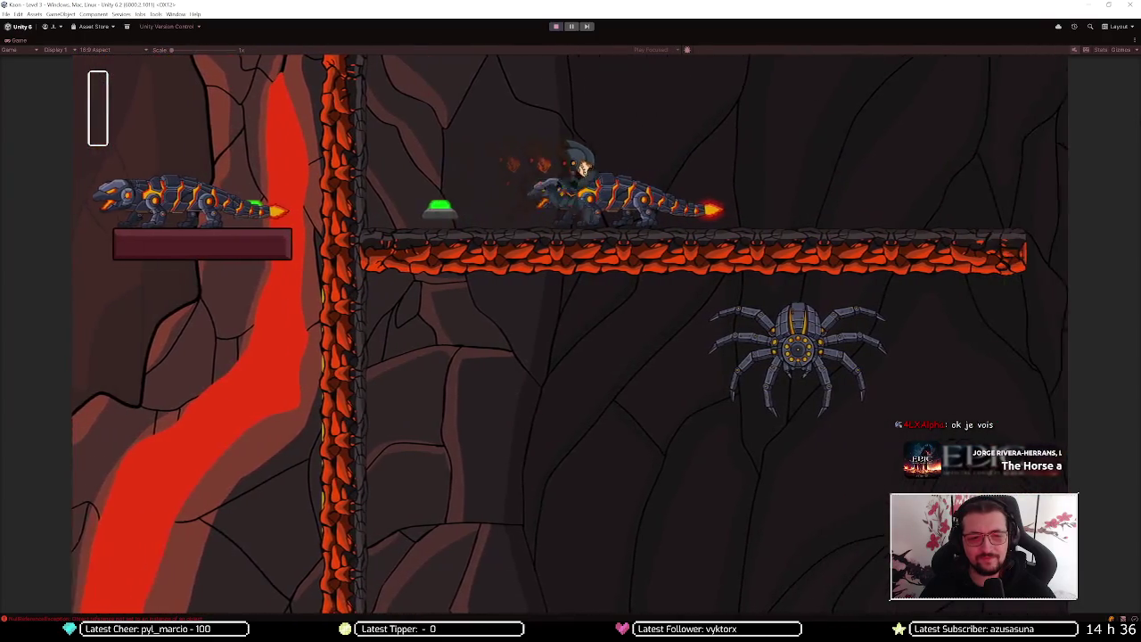
# Run right along the lava platform, grab the propeller platform and step onto the ledge
pyautogui.press('d')
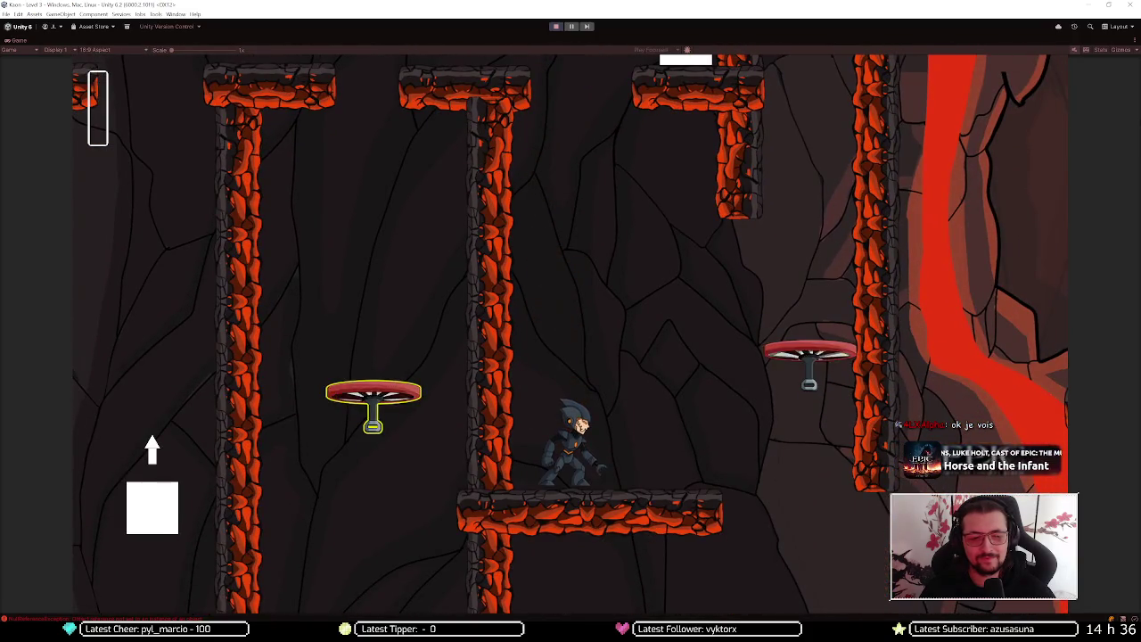
pyautogui.press('a')
pyautogui.press('d')
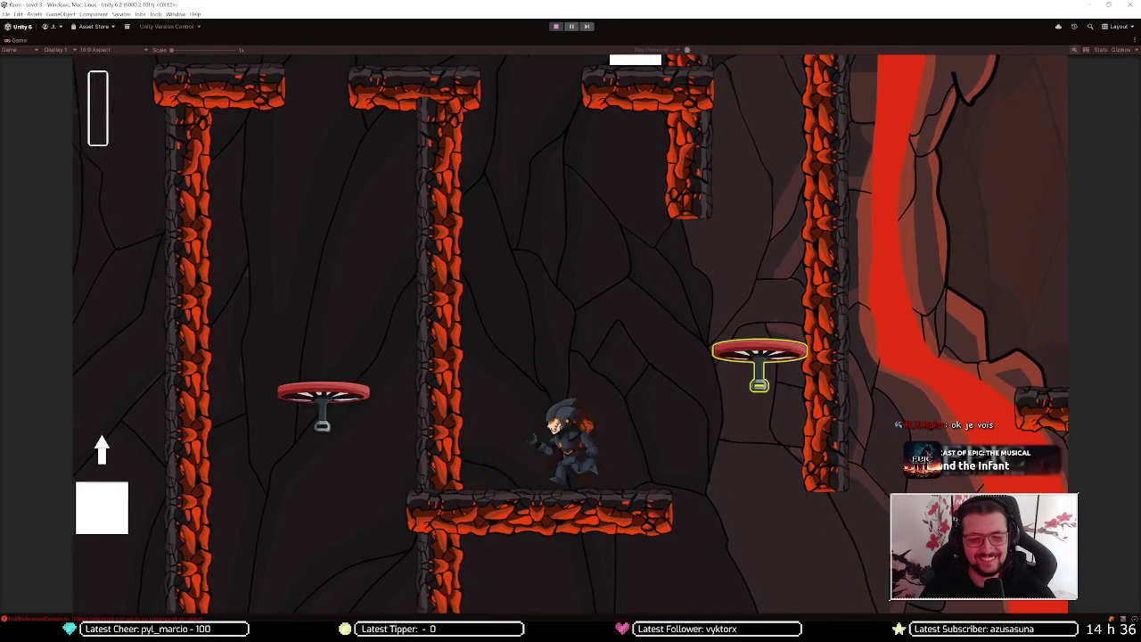
pyautogui.press('a')
pyautogui.press('d')
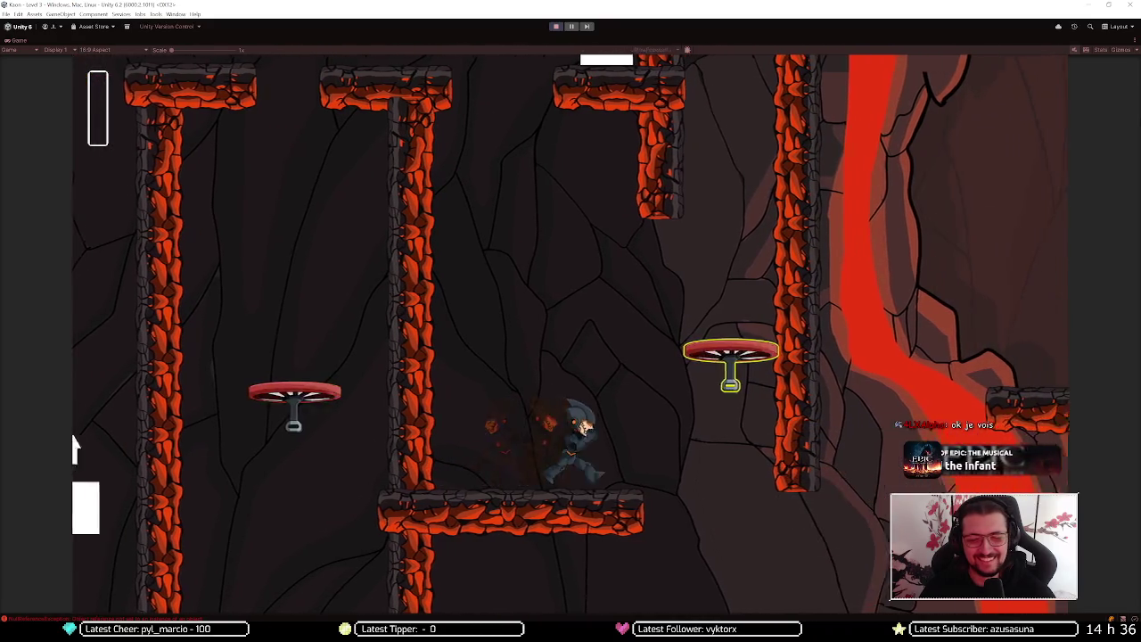
pyautogui.press('space')
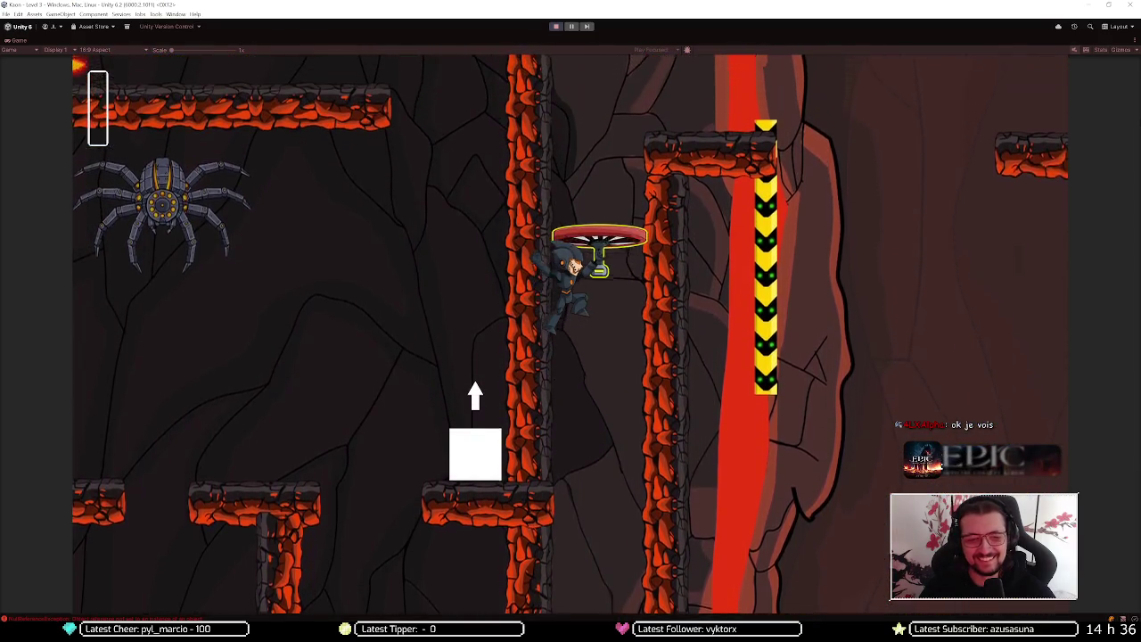
pyautogui.press('d')
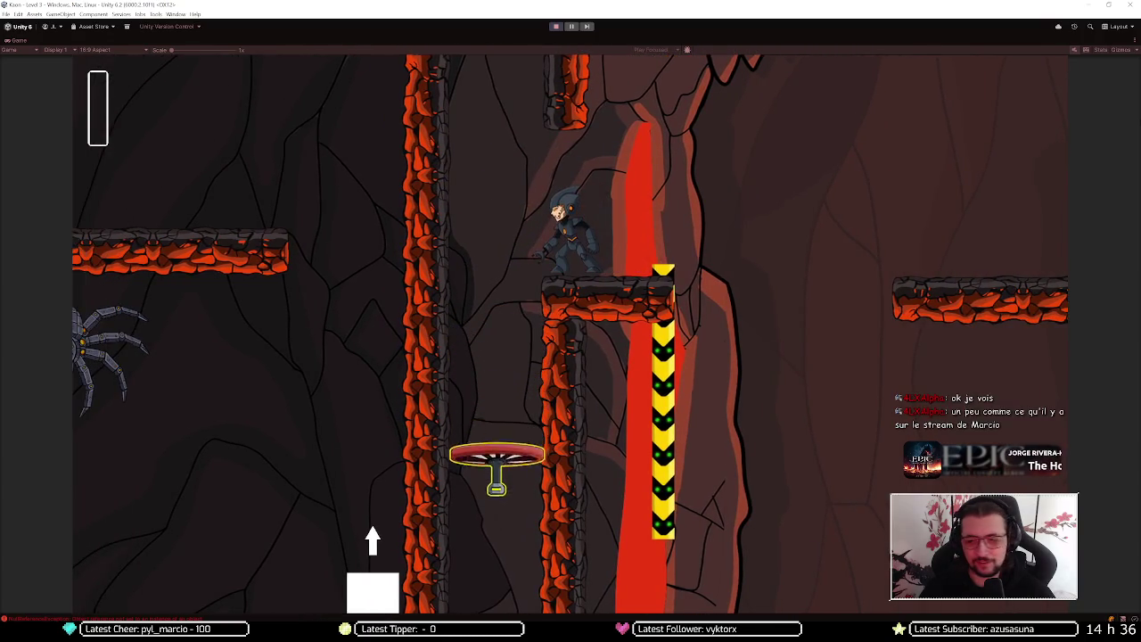
pyautogui.press('s')
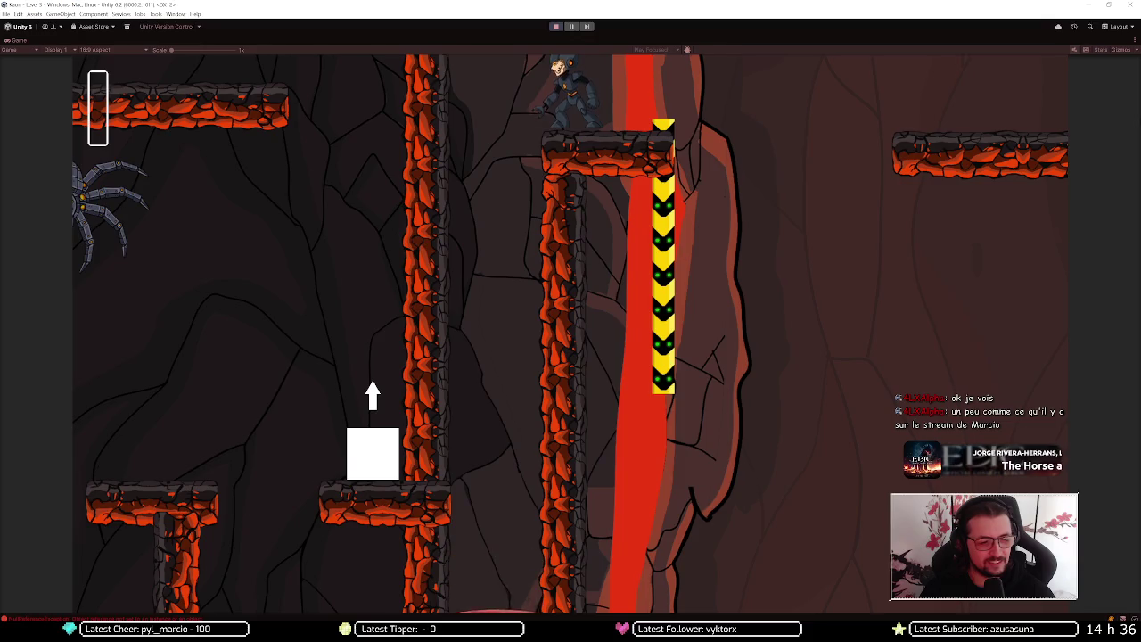
# Rise through the red lava beam, jetpack and grapple across to the lava-rock platform
pyautogui.press('a')
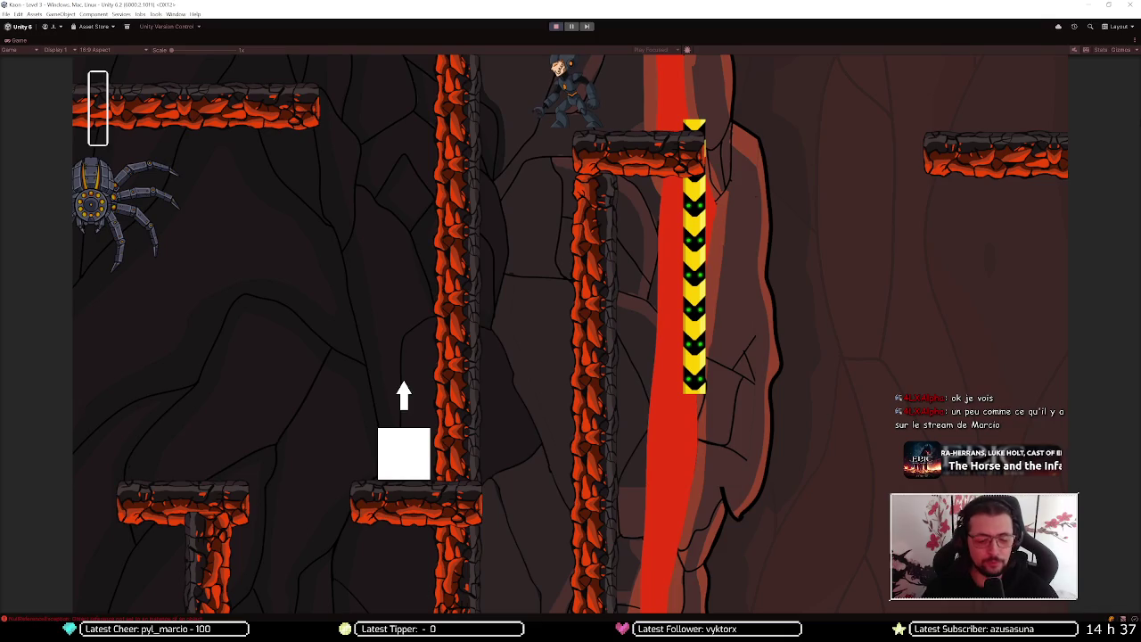
pyautogui.press('d')
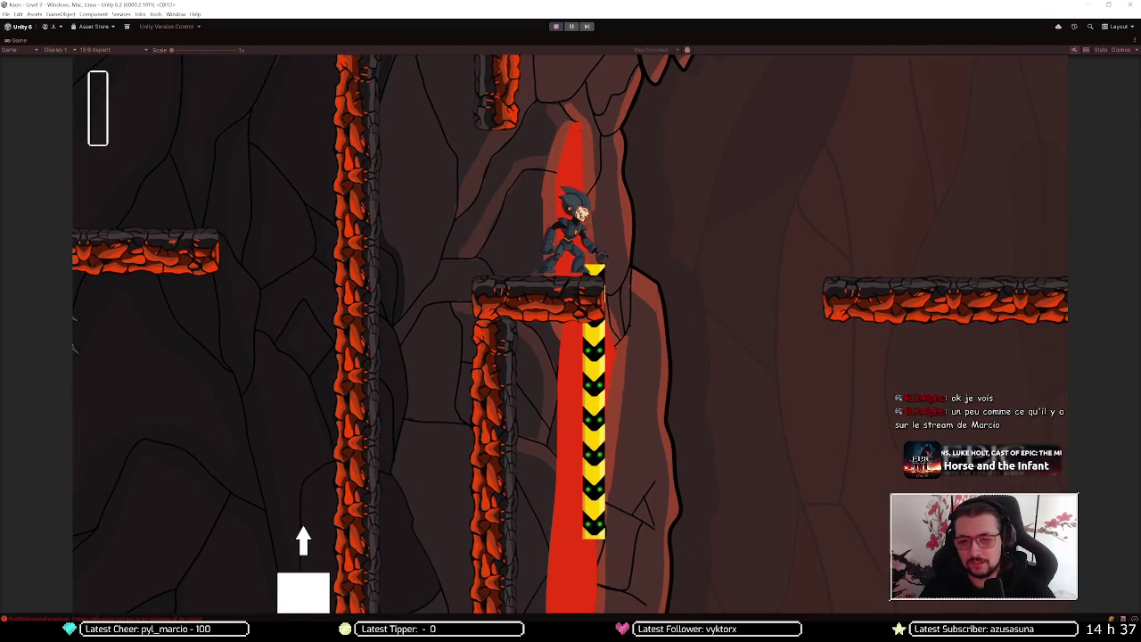
pyautogui.press('space')
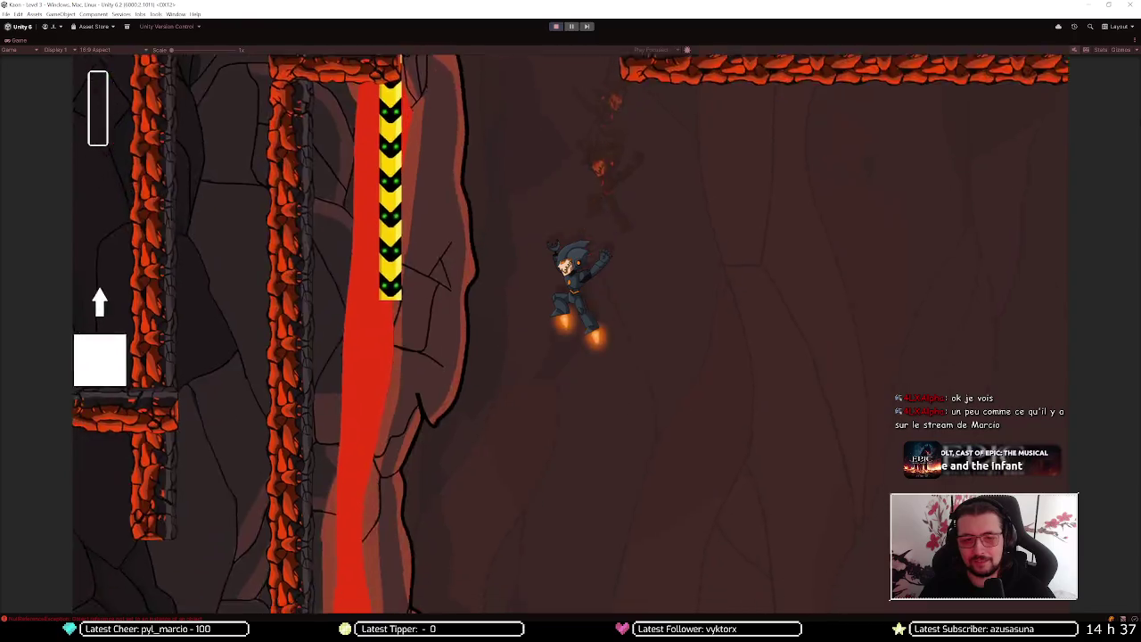
pyautogui.press('a')
pyautogui.press('d')
pyautogui.press('space')
pyautogui.press('Right')
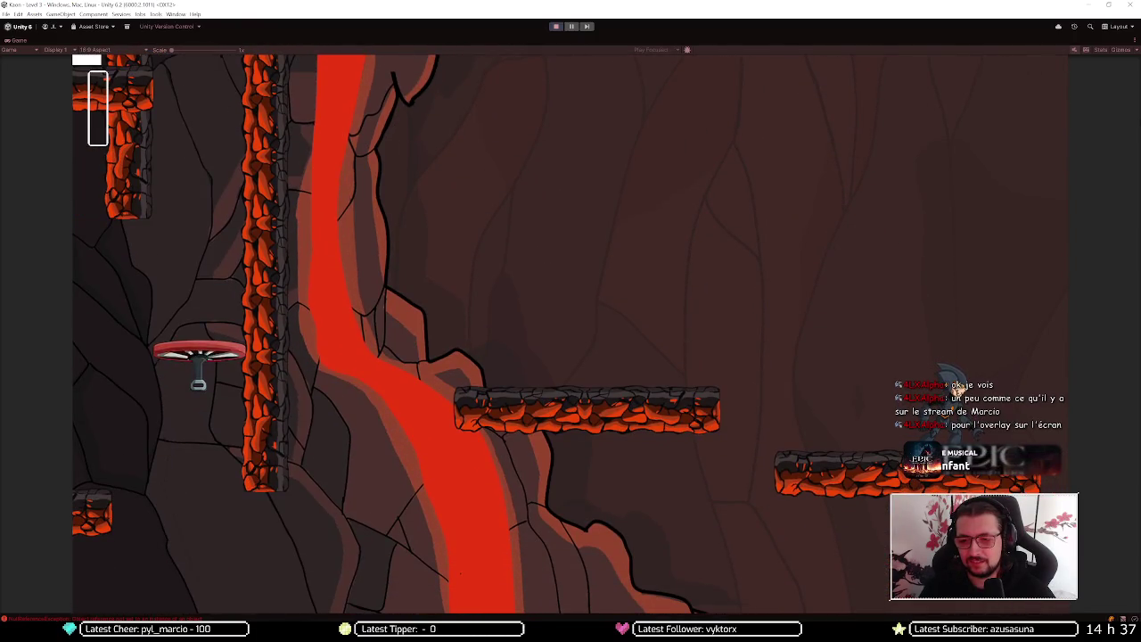
pyautogui.press('Left')
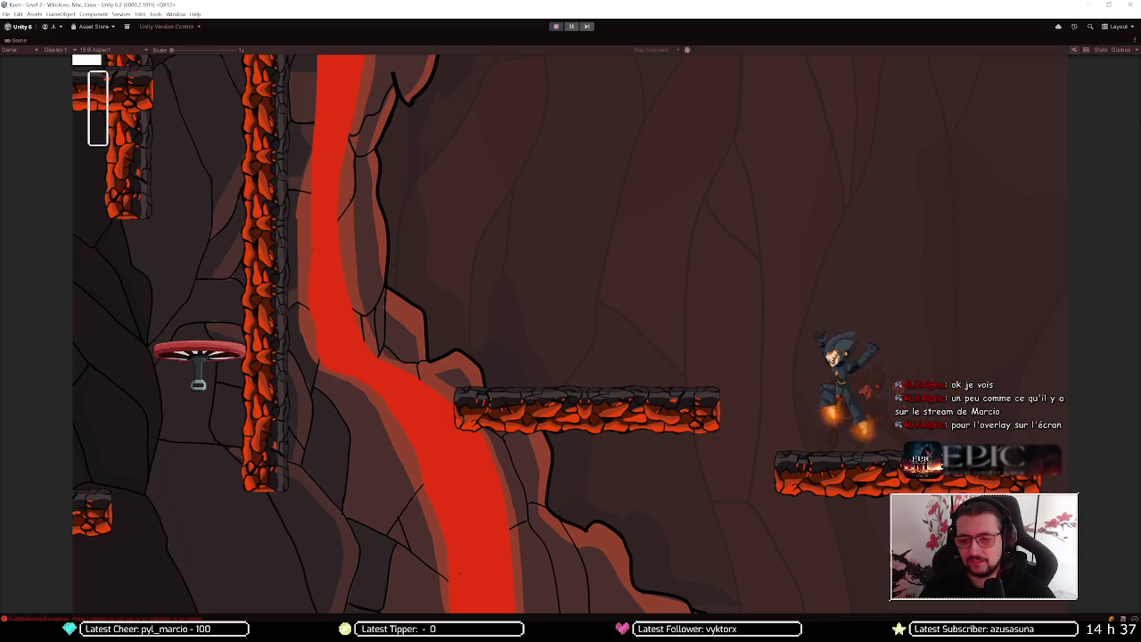
pyautogui.press('space')
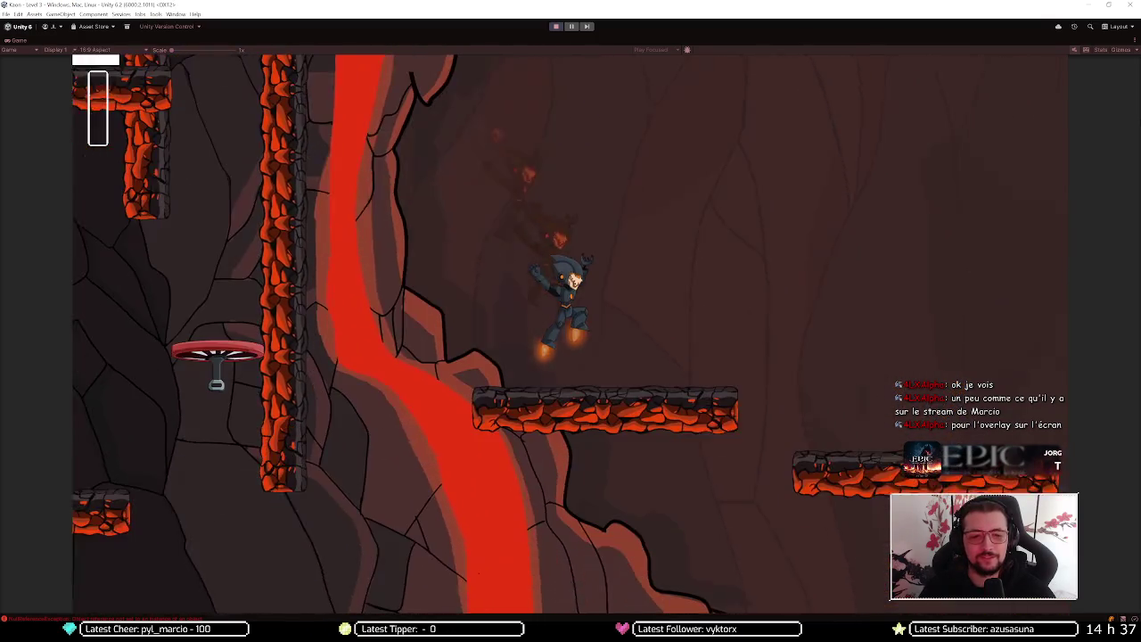
pyautogui.press('space')
pyautogui.press('space')
pyautogui.press('Left')
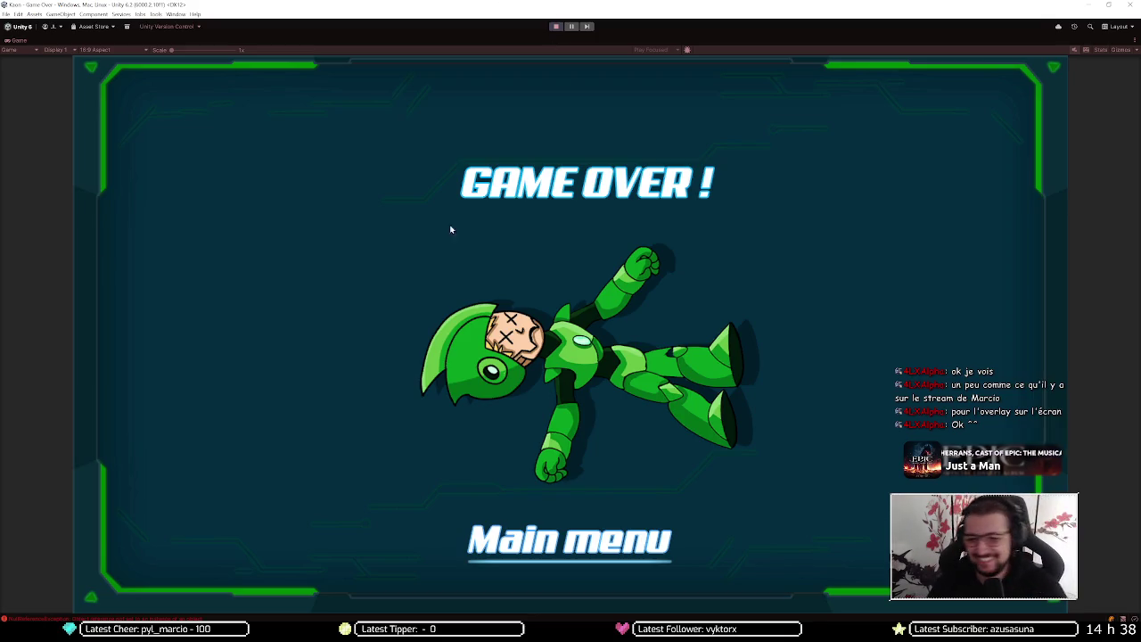
# Stop Play mode to return to the editor
pyautogui.click(555, 27)
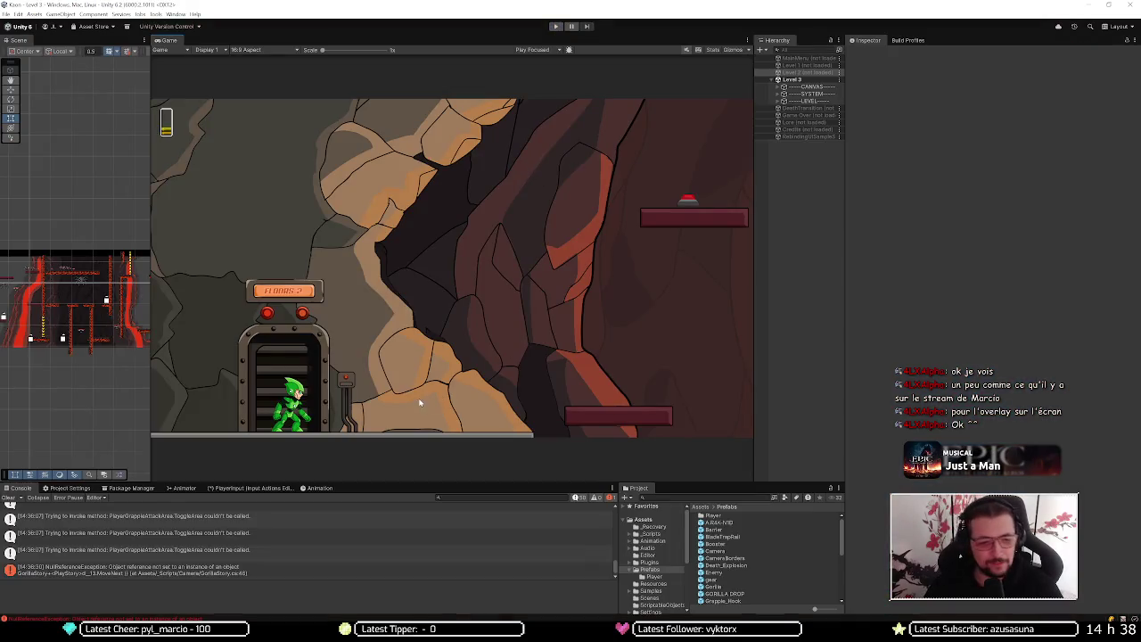
# Widen the Scene view and pan across the level toward the player's starting area
pyautogui.moveTo(150, 339); pyautogui.dragTo(643, 347)
pyautogui.moveTo(227, 354)
pyautogui.mouseDown()
pyautogui.moveTo(502, 262)
pyautogui.moveTo(410, 265)
pyautogui.moveTo(469, 293)
pyautogui.moveTo(318, 281)
pyautogui.mouseUp()
pyautogui.moveTo(128, 243); pyautogui.dragTo(50, 180)
pyautogui.moveTo(165, 238); pyautogui.dragTo(265, 241)
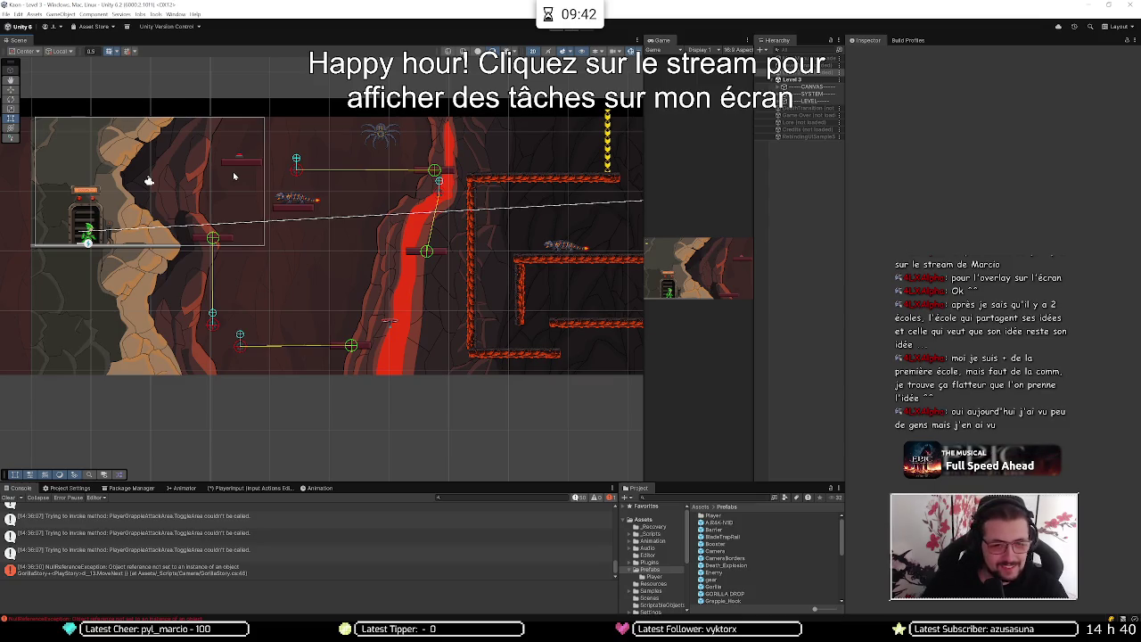
# Pan the Scene view to the starting elevator area and enter Play mode again
pyautogui.moveTo(465, 295); pyautogui.dragTo(226, 301)
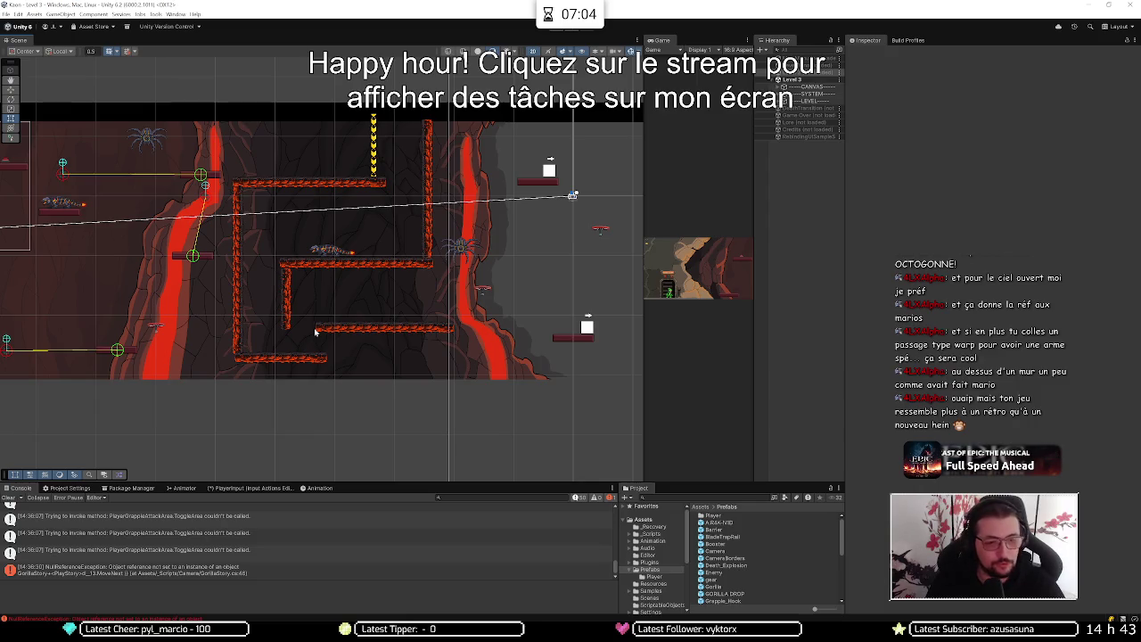
pyautogui.moveTo(148, 321); pyautogui.dragTo(463, 324)
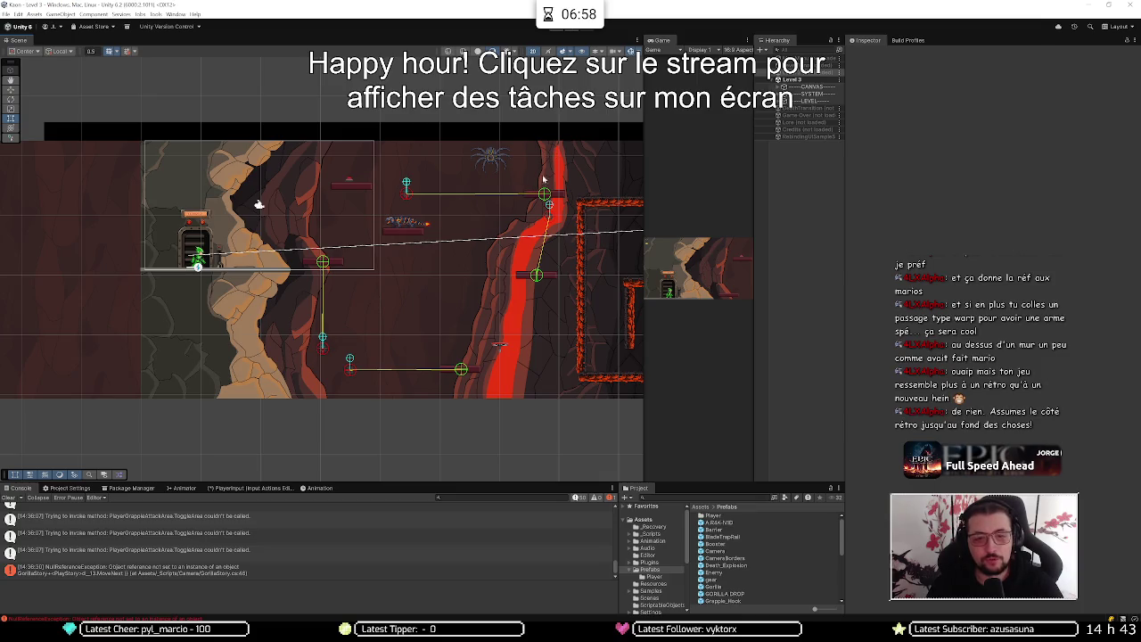
pyautogui.click(554, 31)
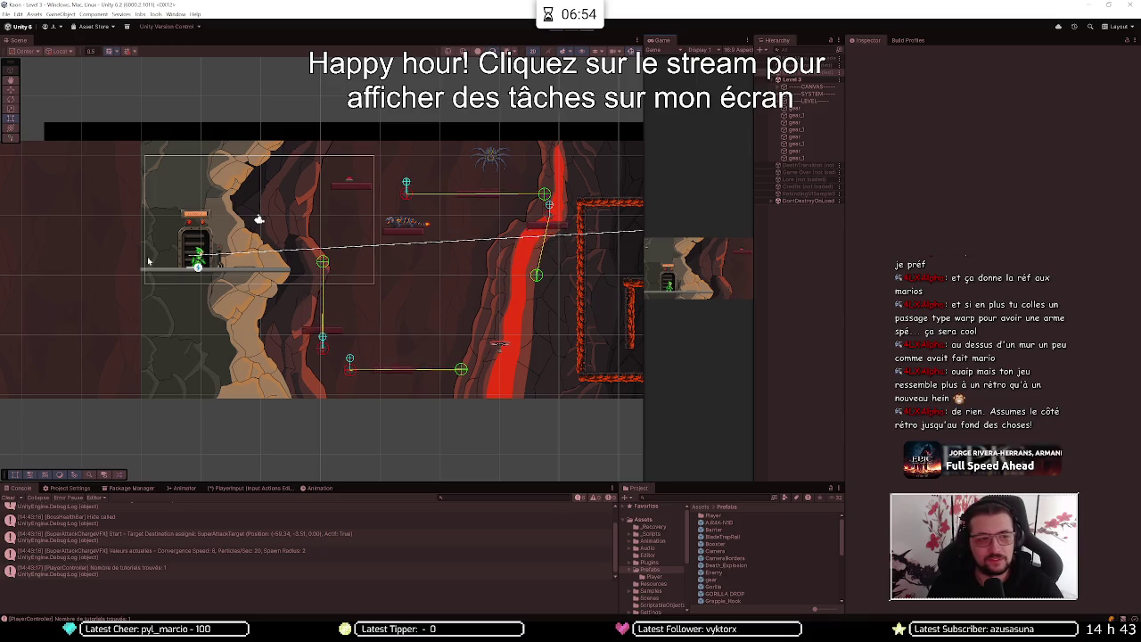
# Maximize the game, climb the platforms, ride the flying platform and boost along the lava until Game Over
pyautogui.hotkey('shift', 'space')
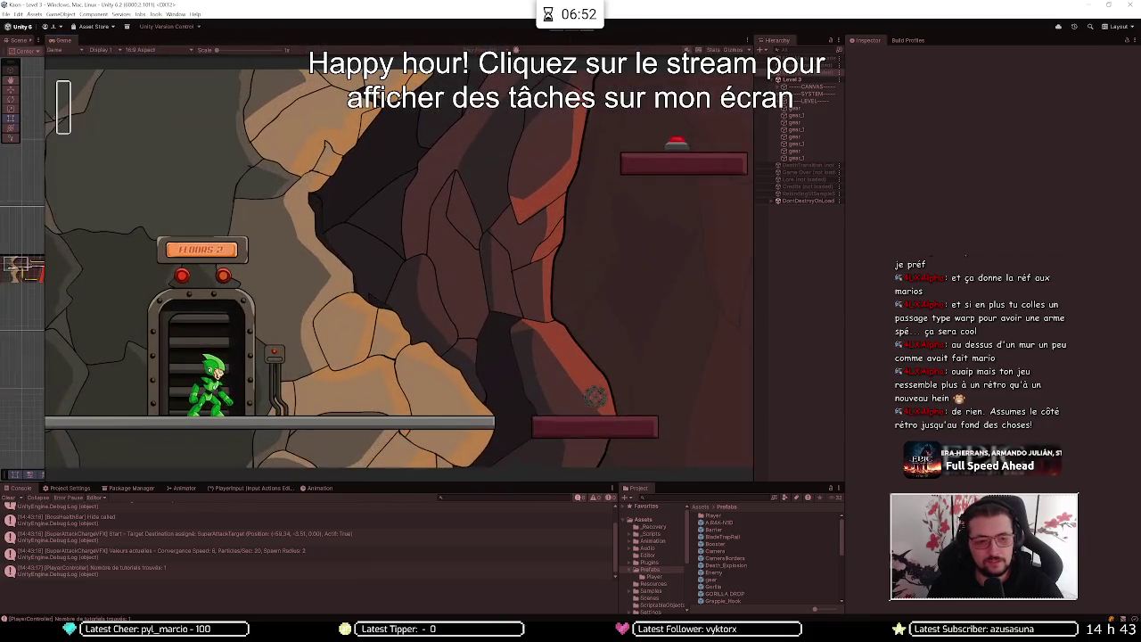
pyautogui.press('d')
pyautogui.press('space')
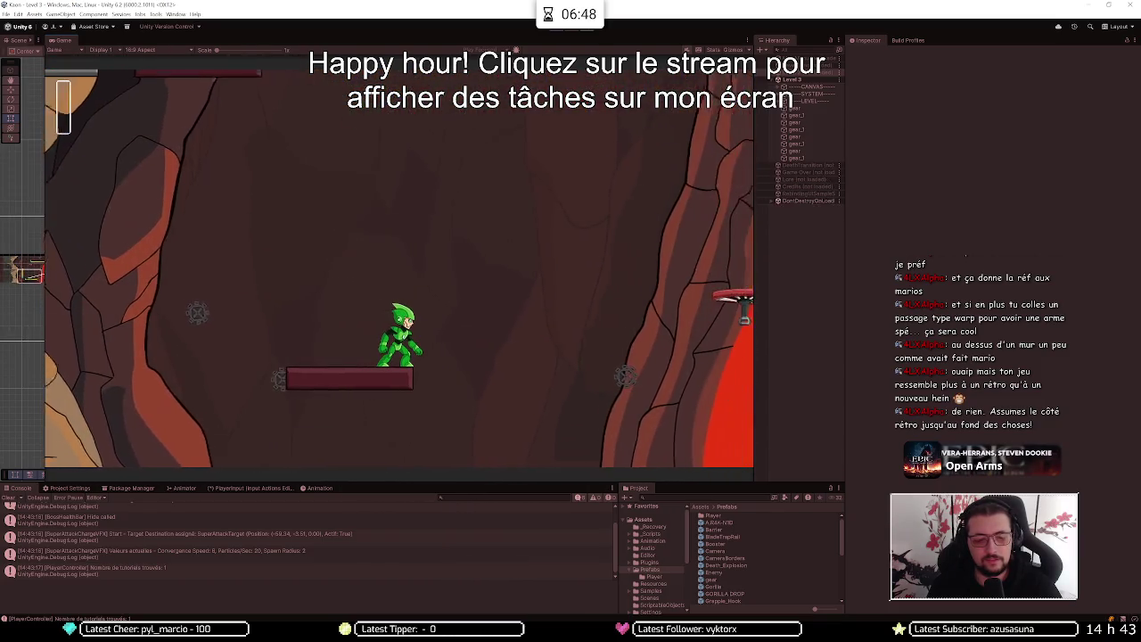
pyautogui.press('space')
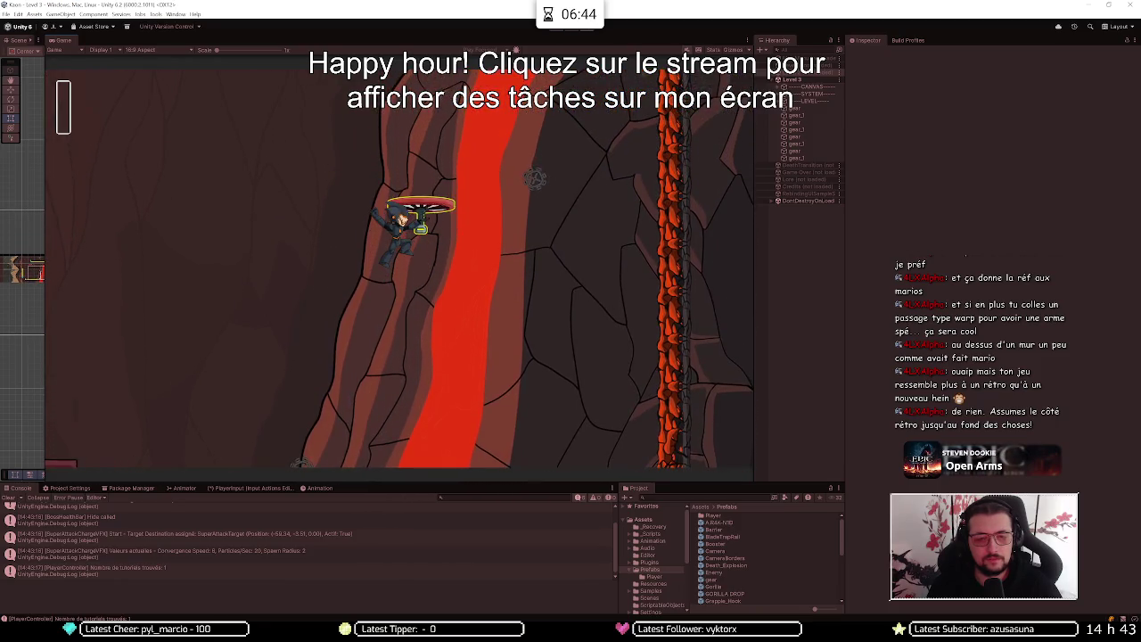
pyautogui.press('space')
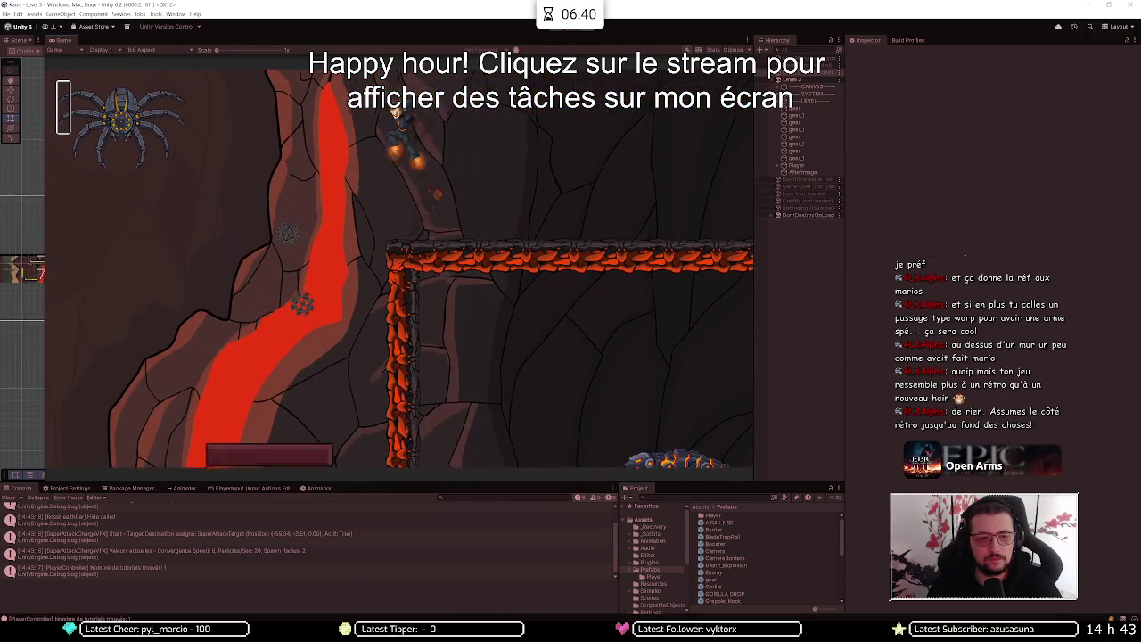
pyautogui.press('a')
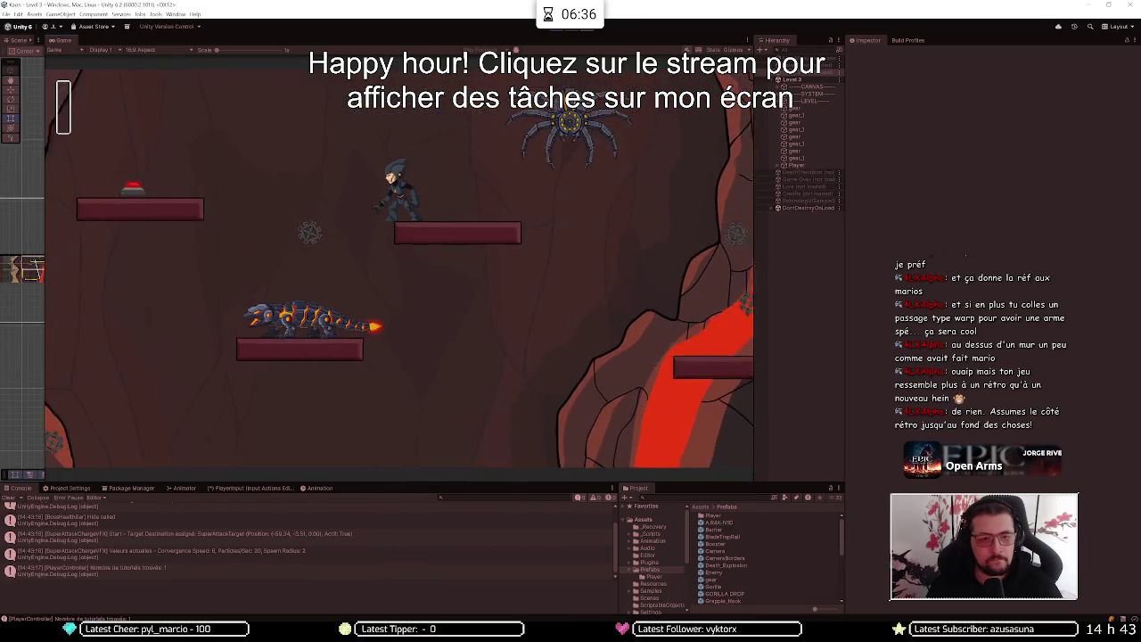
pyautogui.press('space')
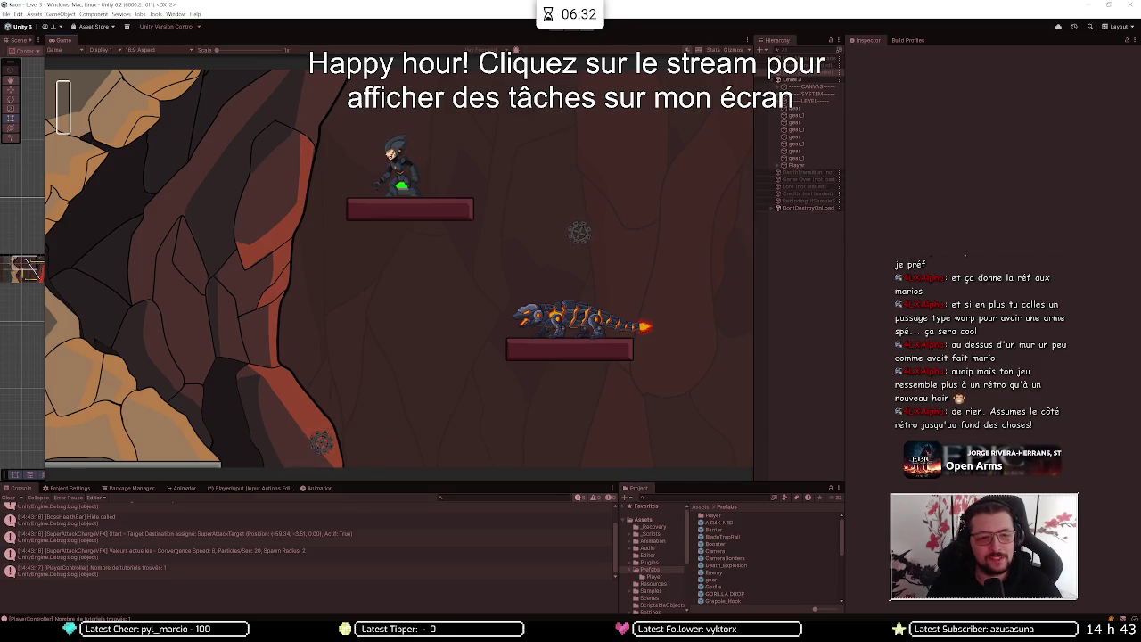
pyautogui.press('d')
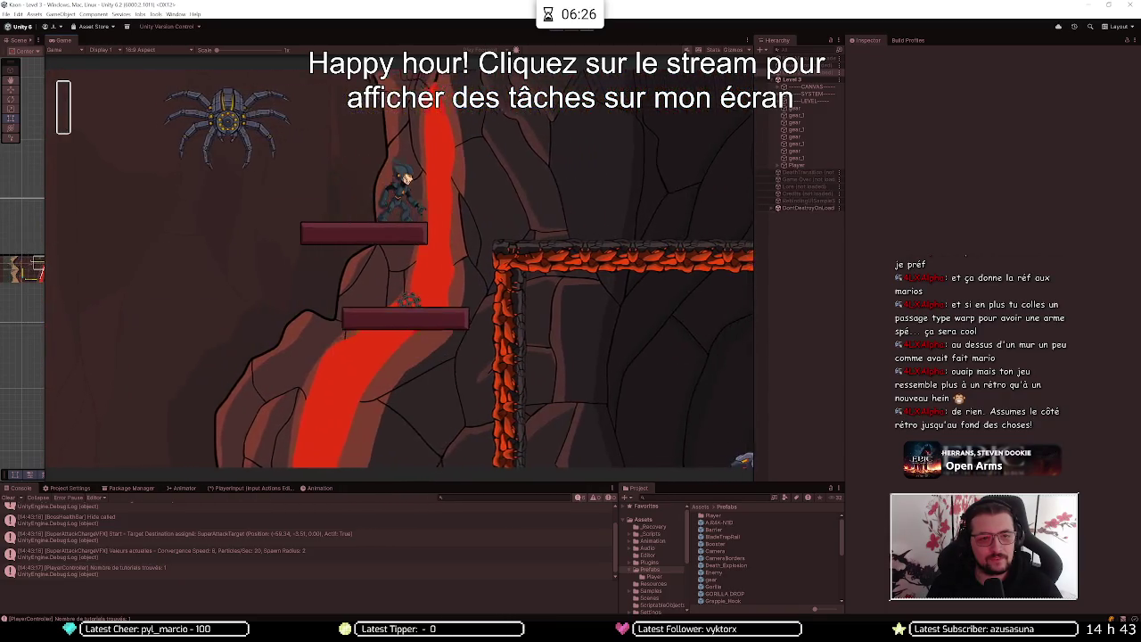
pyautogui.press('space')
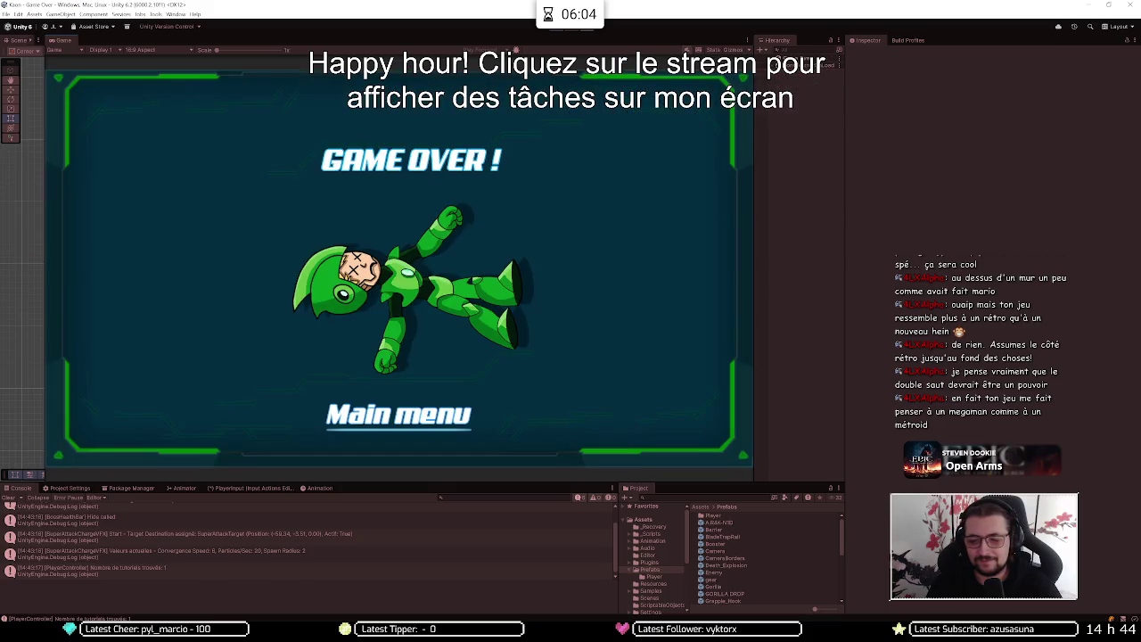
# Go from Game Over to the main menu and start a new game of Level 3
pyautogui.press('Return')
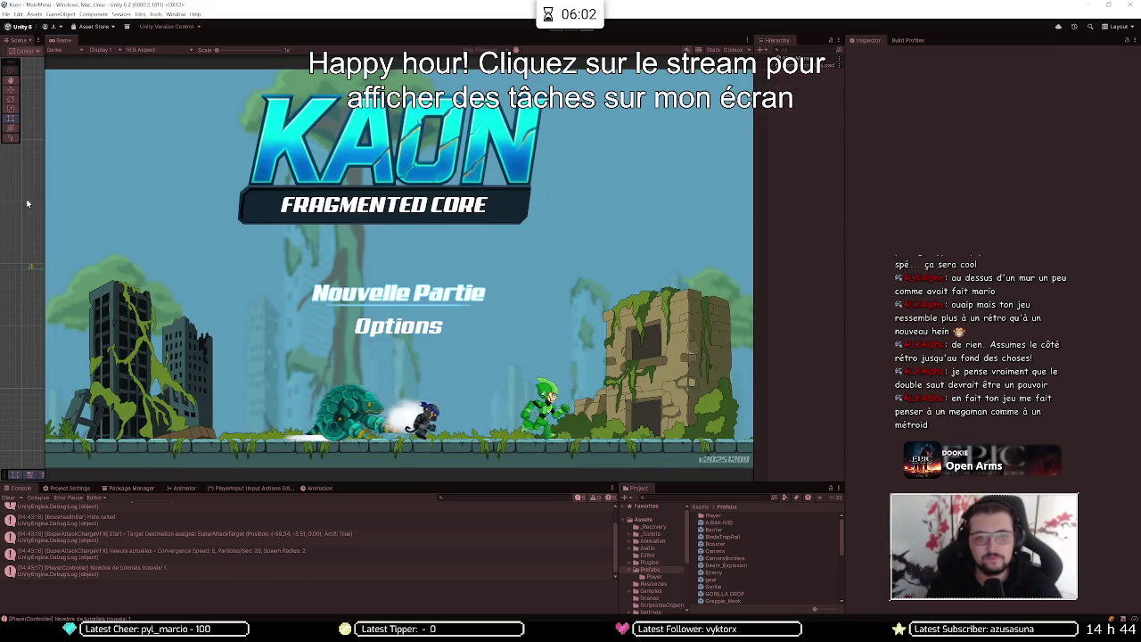
pyautogui.press('Return')
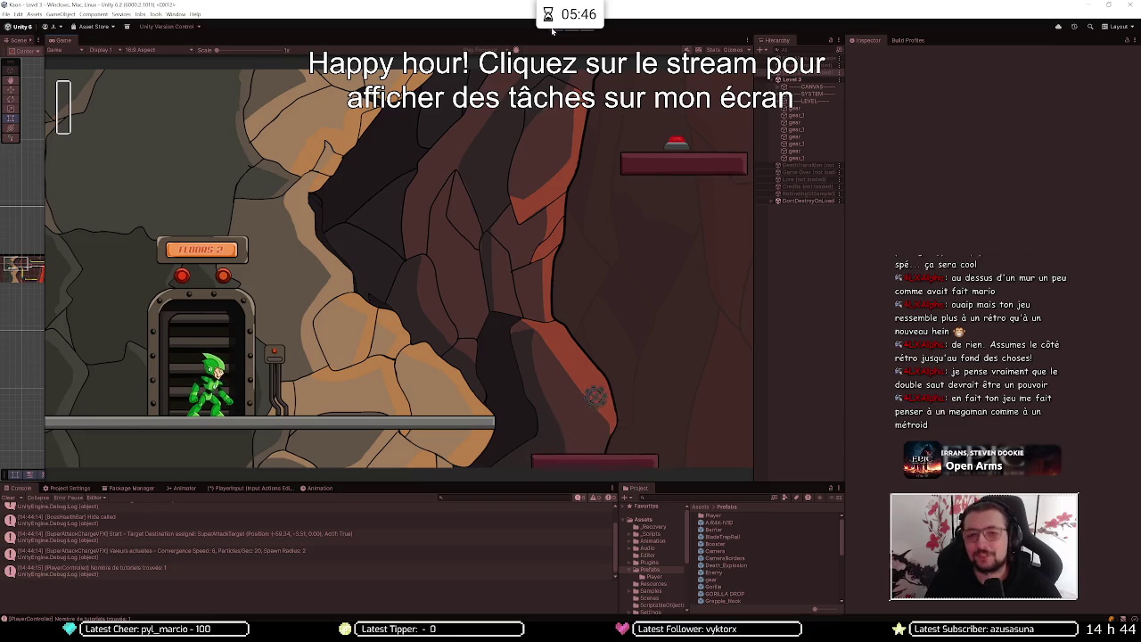
# Jump onto the higher platform, grab the propeller above the lava and climb onto the hovering disc
pyautogui.press('Right')
pyautogui.press('space')
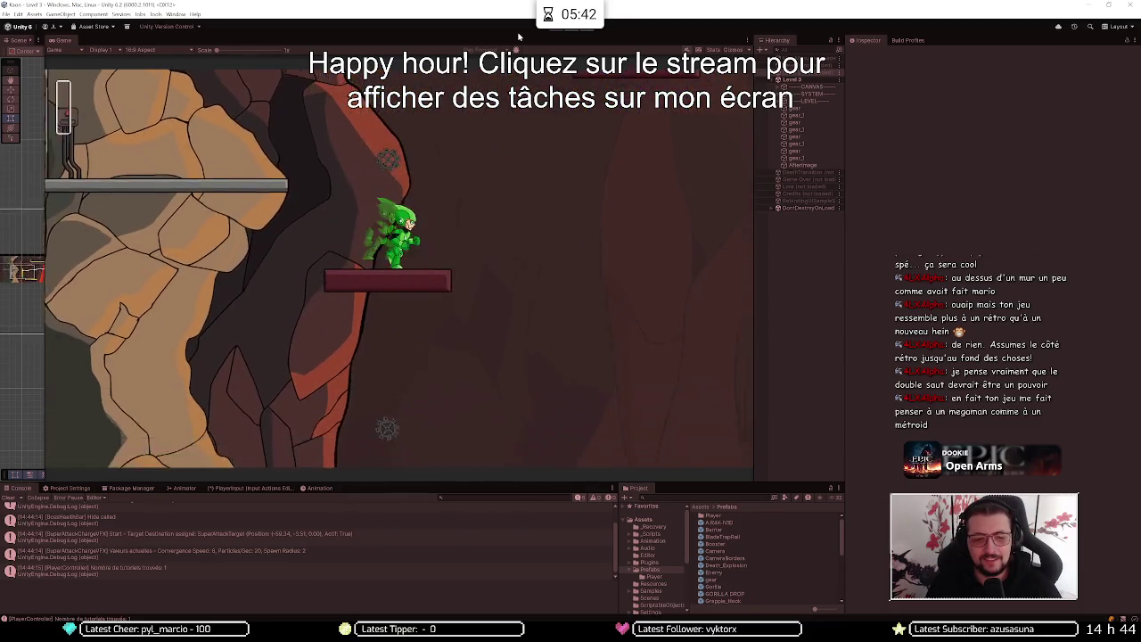
pyautogui.press('Right')
pyautogui.press('Right')
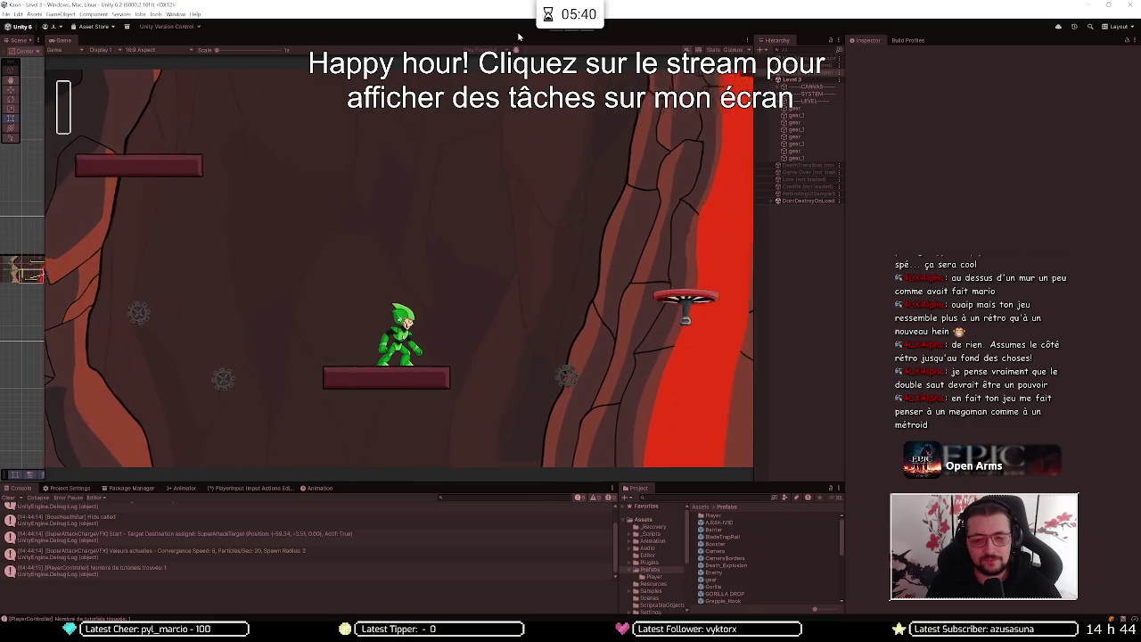
pyautogui.press('space')
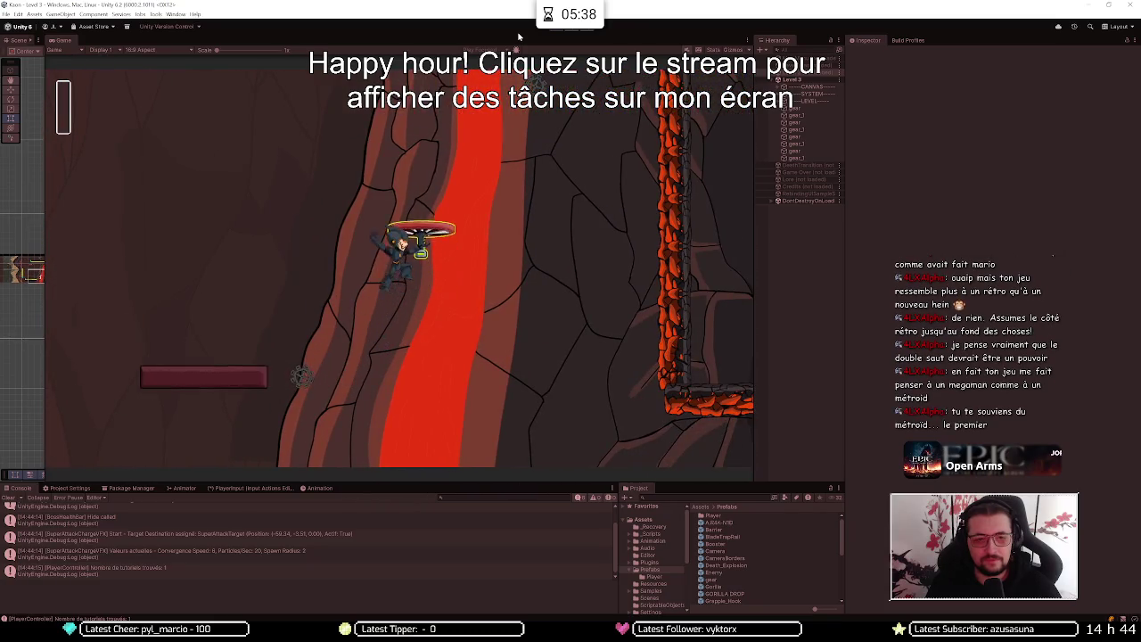
pyautogui.press('space')
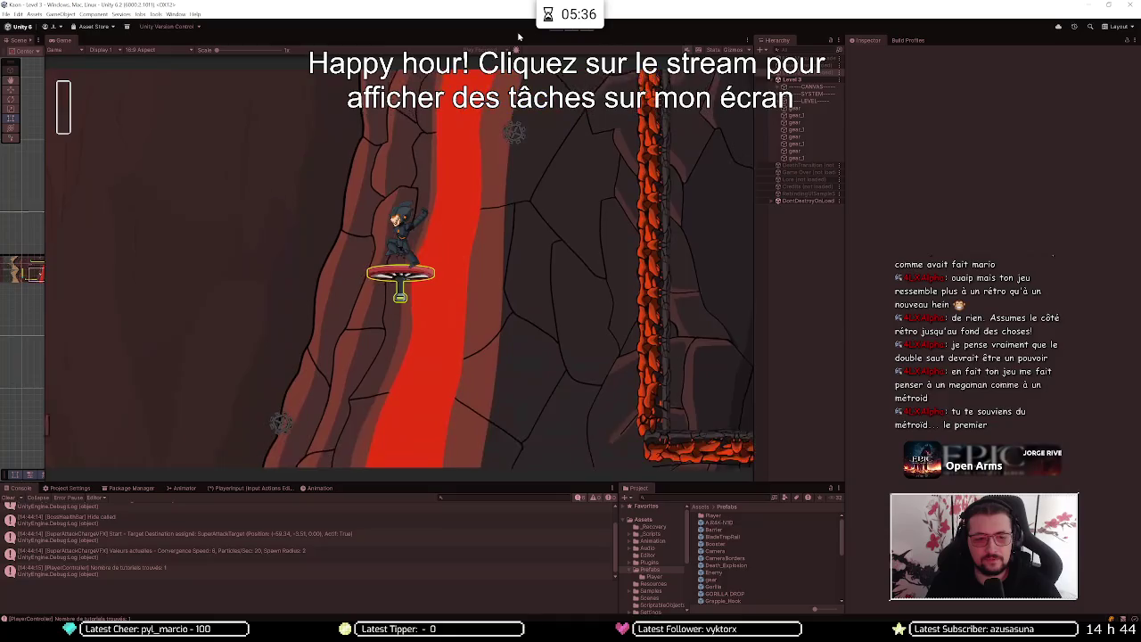
# Jump up the orange and red platforms, then jetpack left to the FLOORS 2 elevator
pyautogui.press('space')
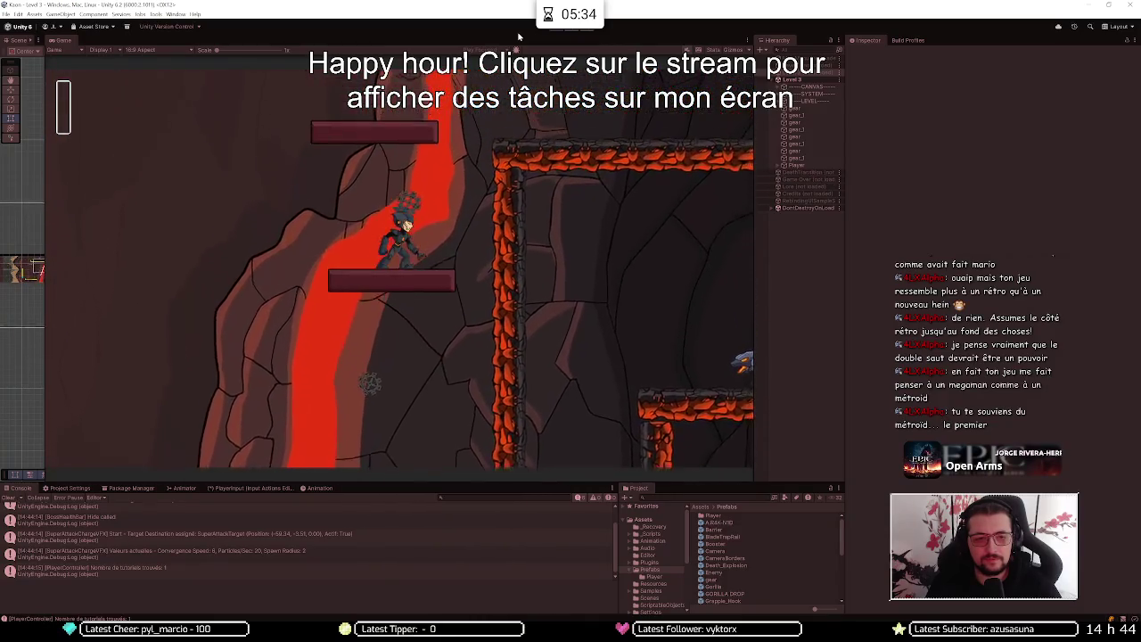
pyautogui.press('space')
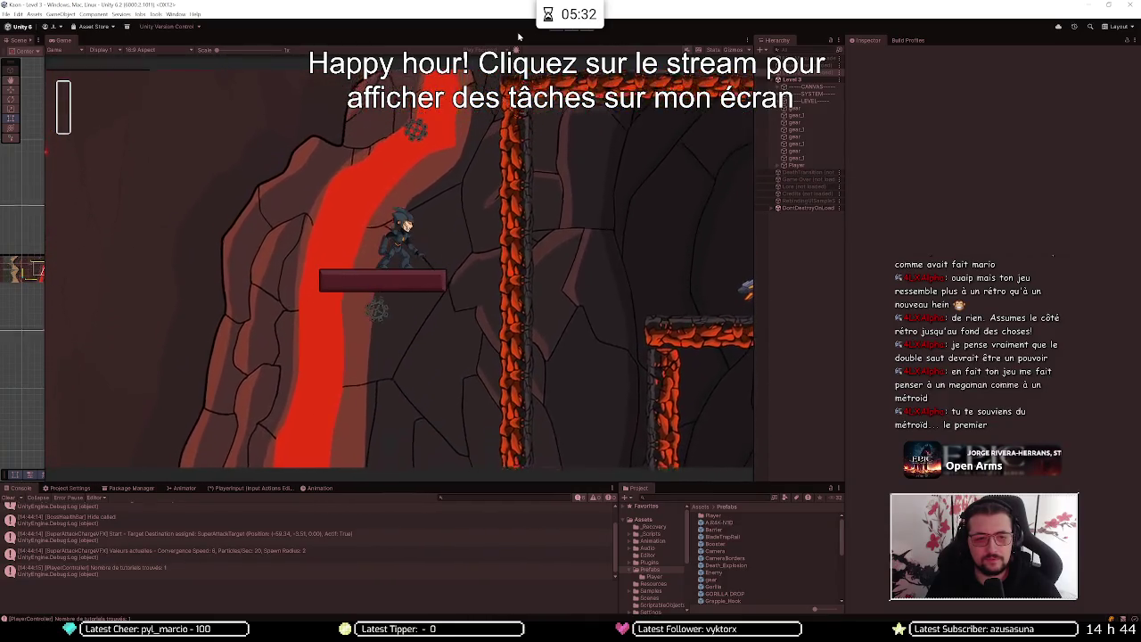
pyautogui.press('space')
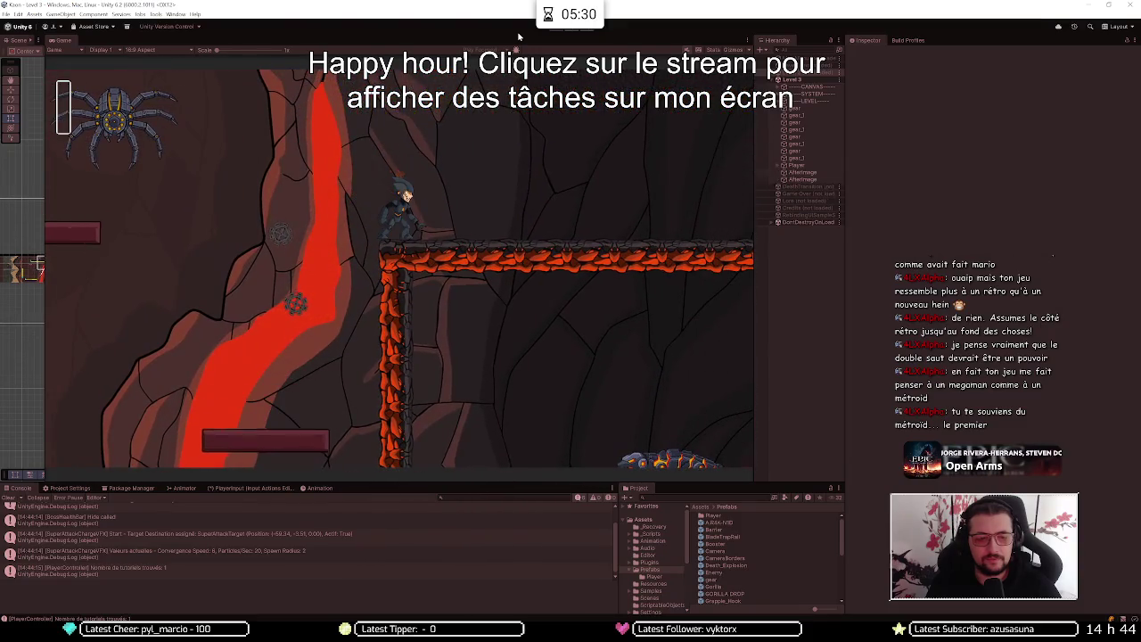
pyautogui.press('space')
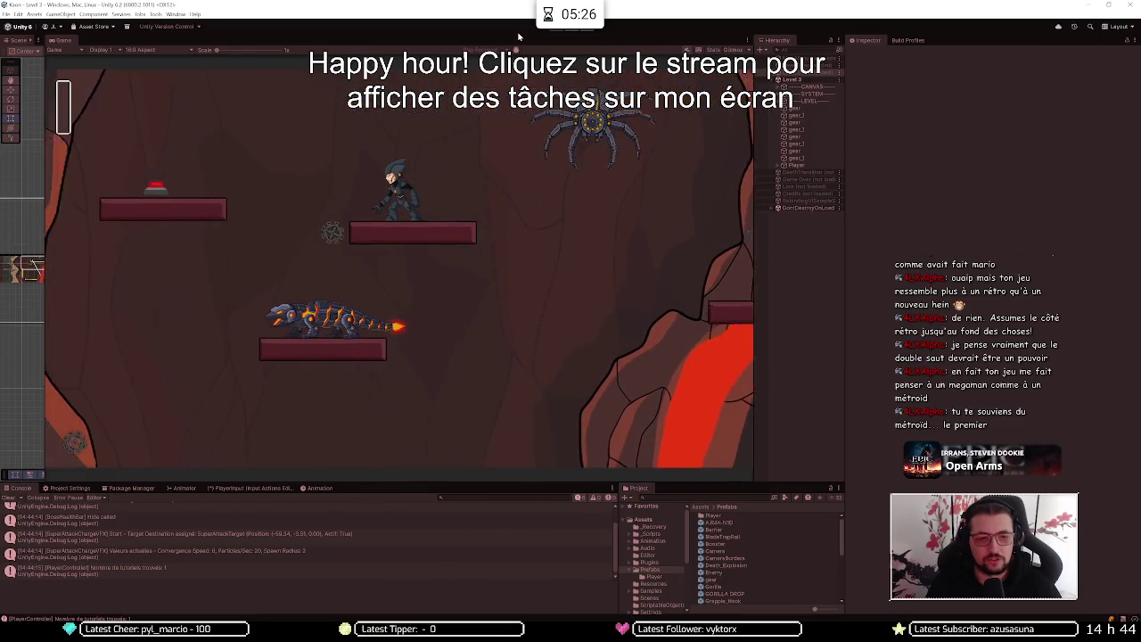
pyautogui.press('space')
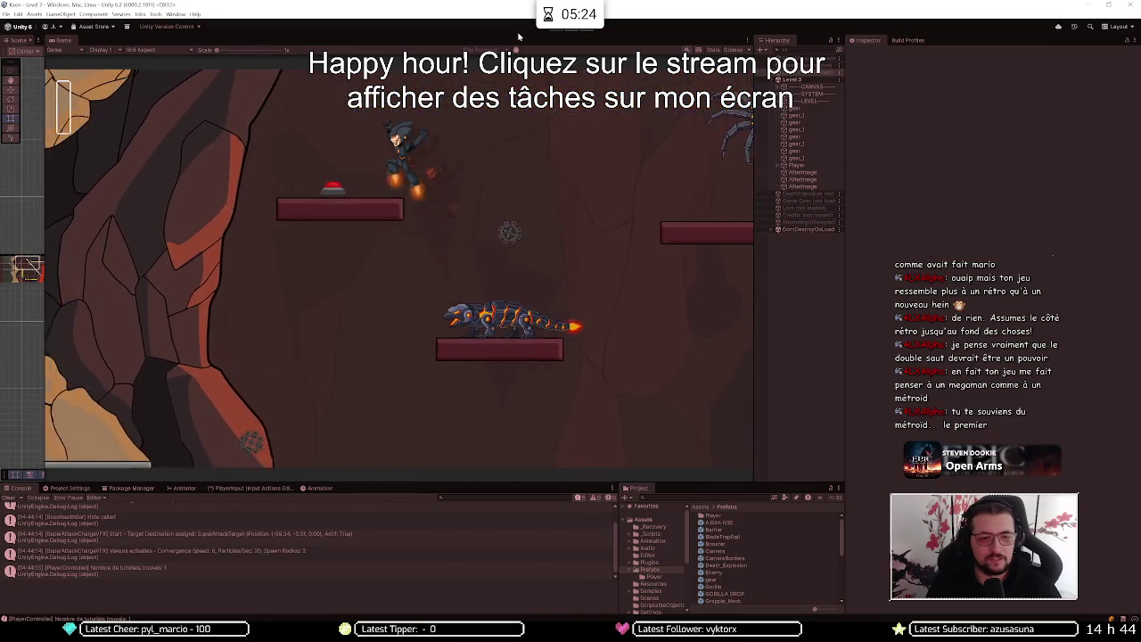
pyautogui.press('Left')
pyautogui.press('Left')
# Jump up from the elevator and cross the platforms right onto the hovering disc
pyautogui.press('Right')
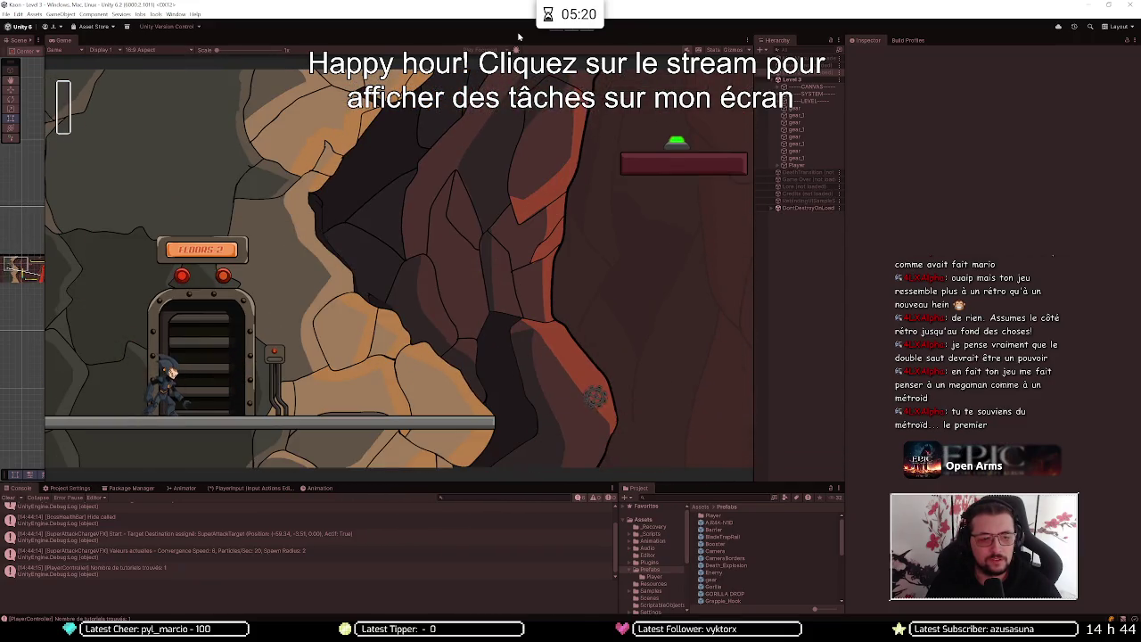
pyautogui.press('space')
pyautogui.press('space')
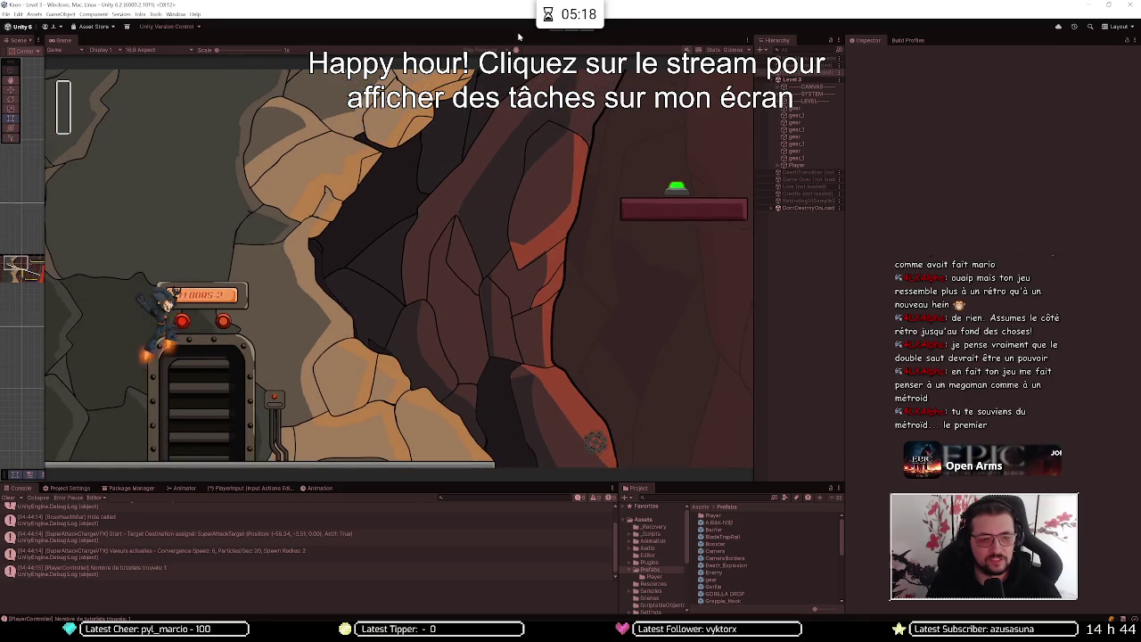
pyautogui.press('Right')
pyautogui.press('Right')
pyautogui.press('Right')
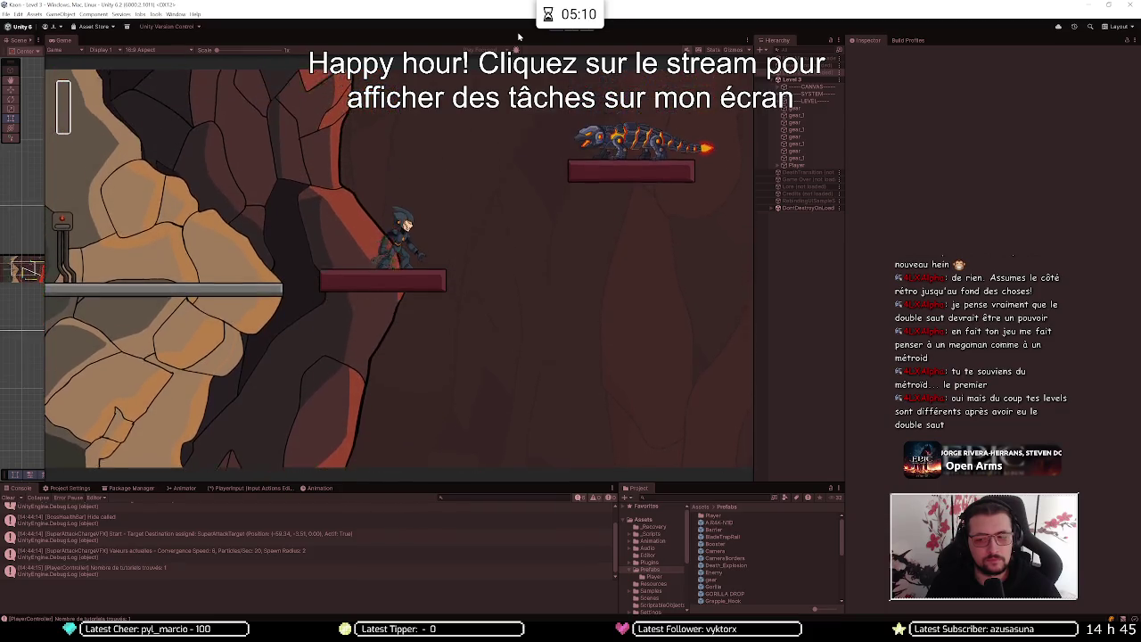
pyautogui.press('space')
pyautogui.press('Right')
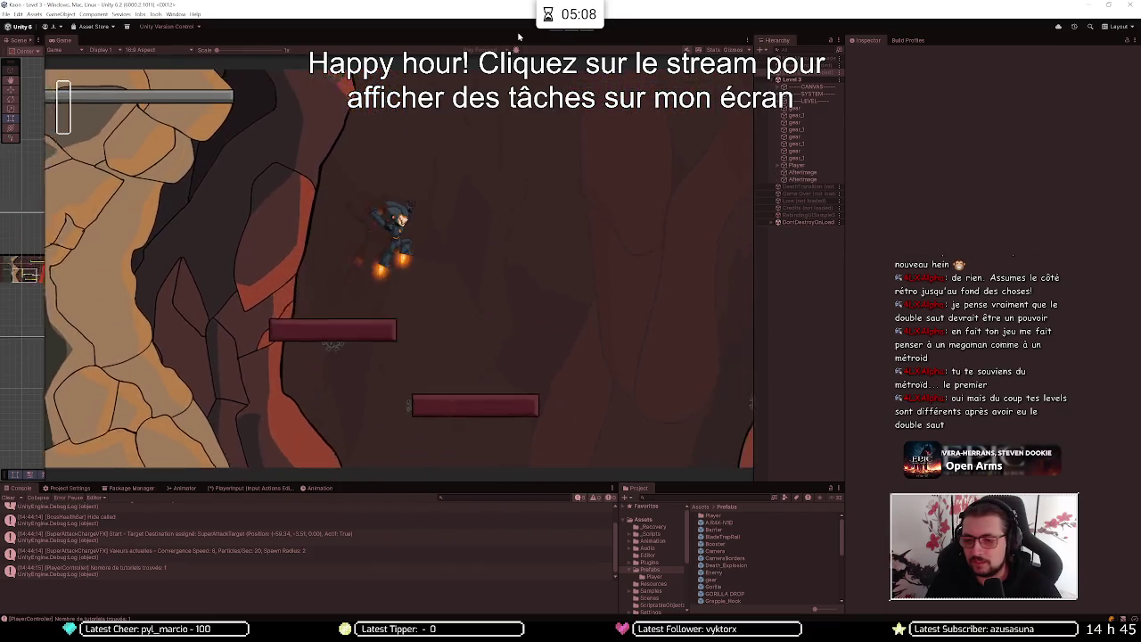
pyautogui.press('Right')
pyautogui.press('space')
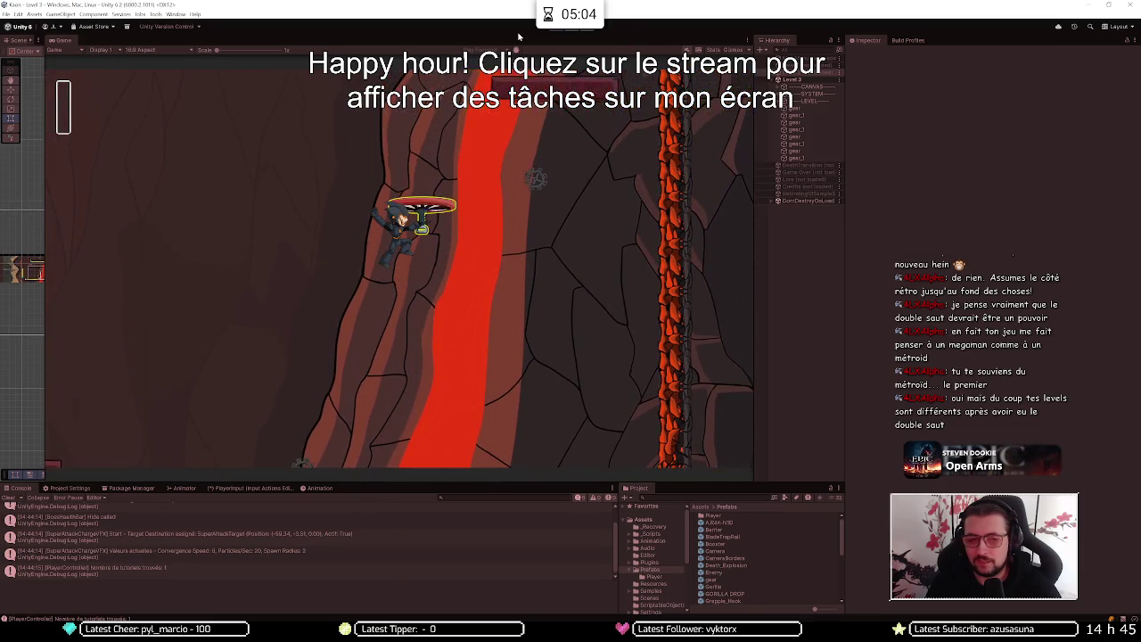
# Jump off the disc and jetpack up and left near the spider
pyautogui.press('space')
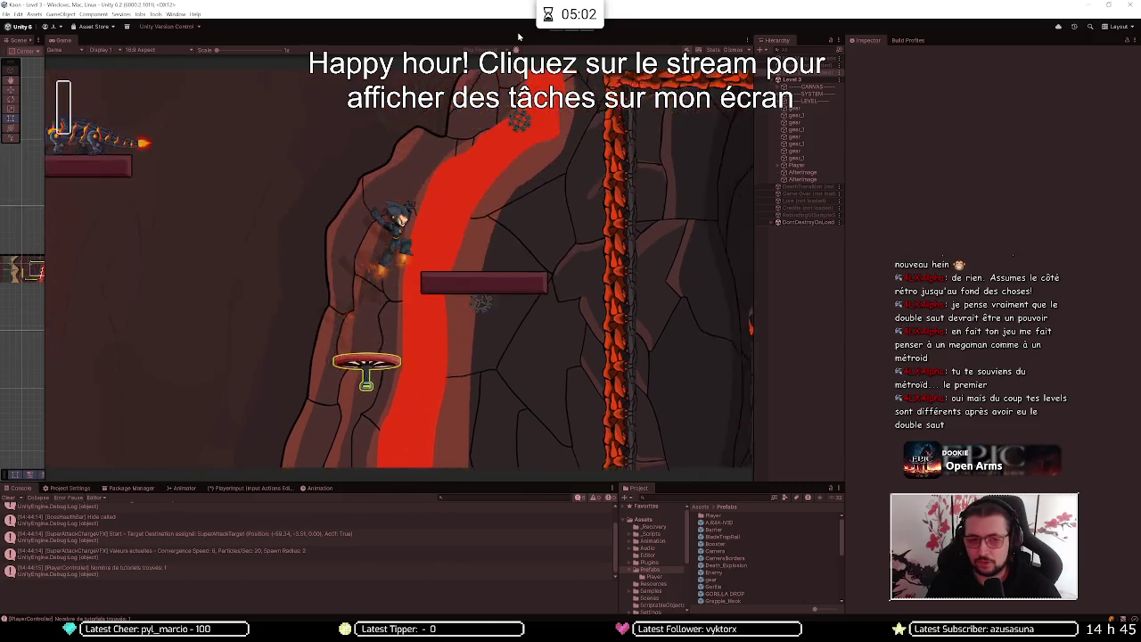
pyautogui.press('space')
pyautogui.press('Left')
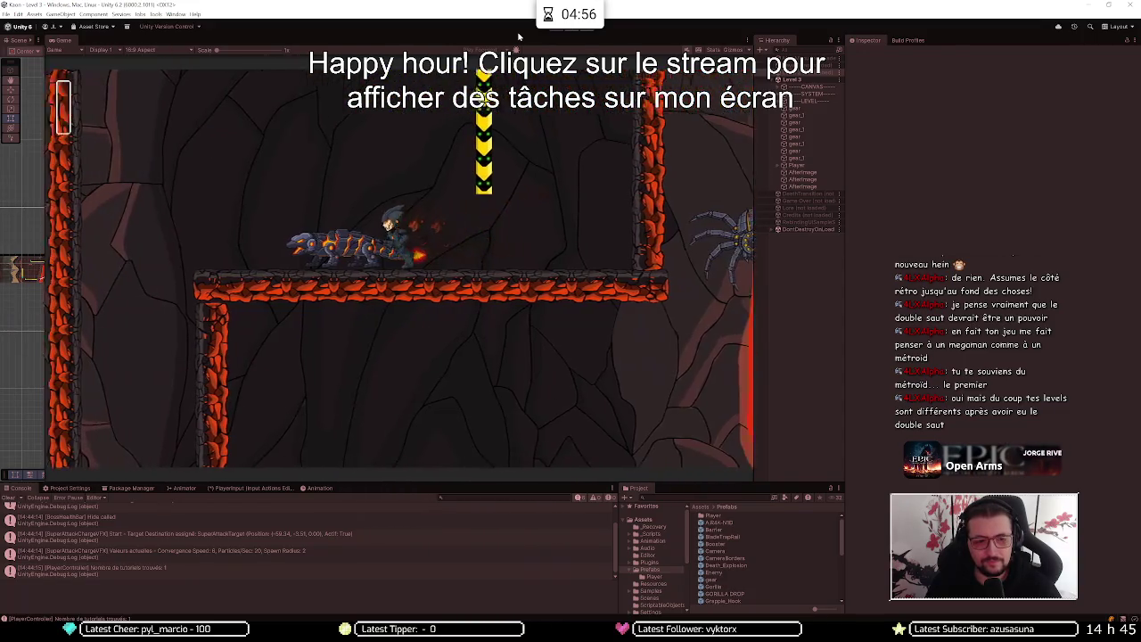
# Ride the hovering disc, then jetpack and wall-jump up to the lava-lined floor
pyautogui.press('Right')
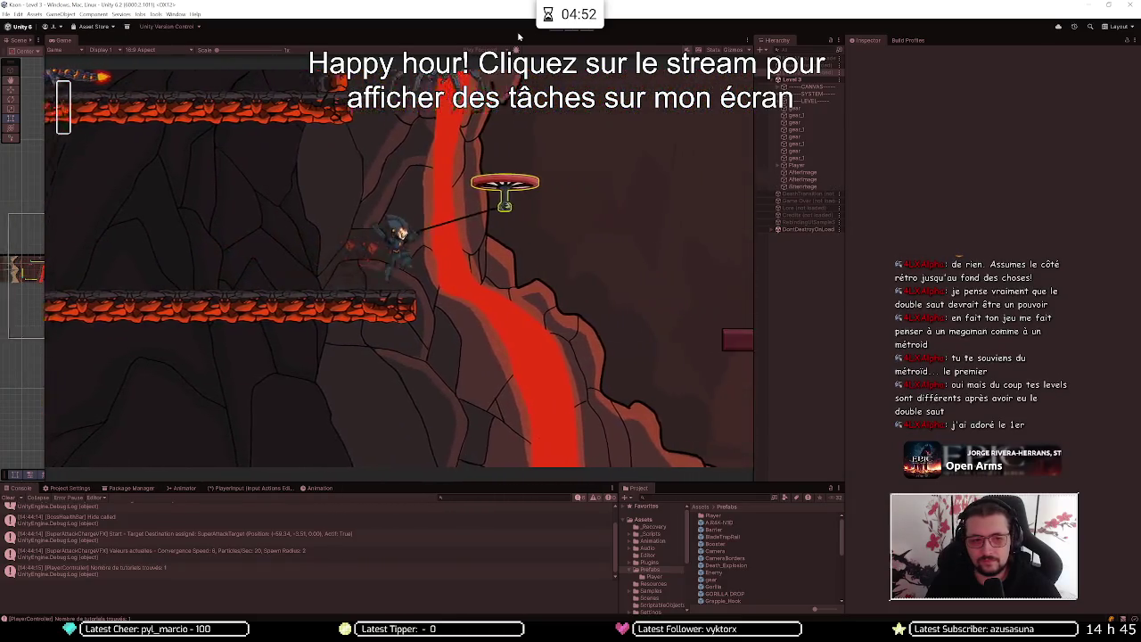
pyautogui.press('space')
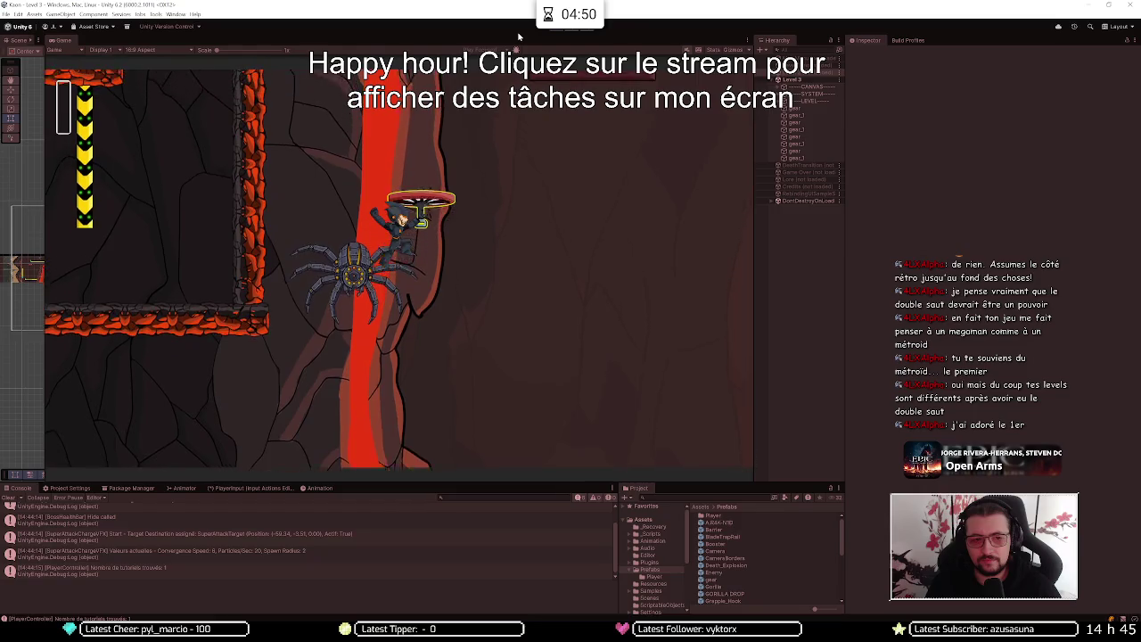
pyautogui.press('space')
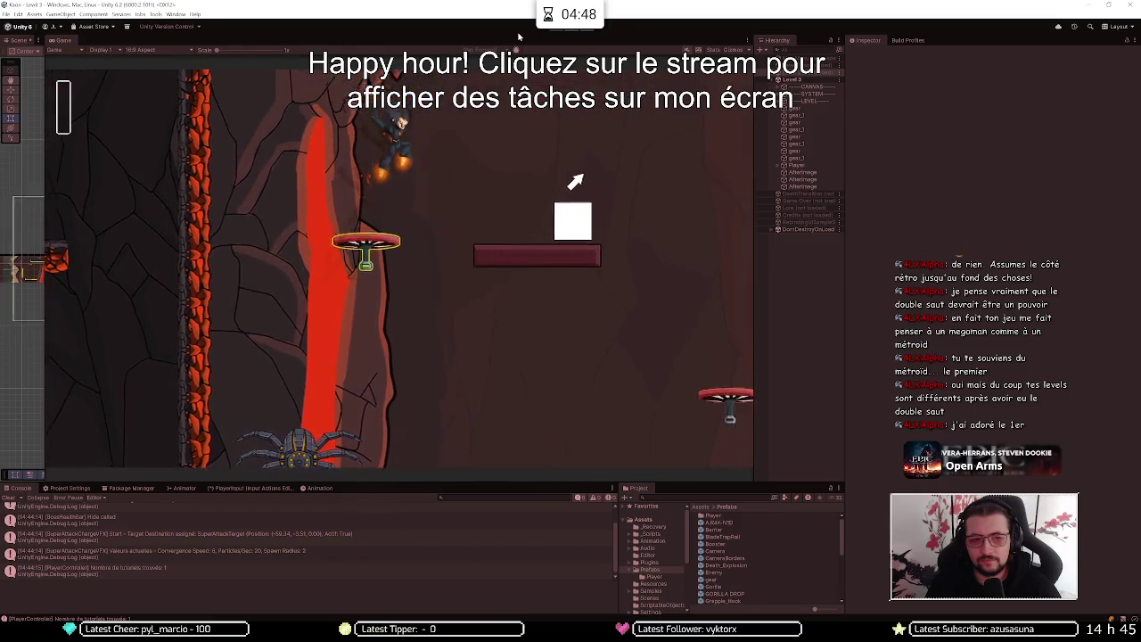
pyautogui.press('space')
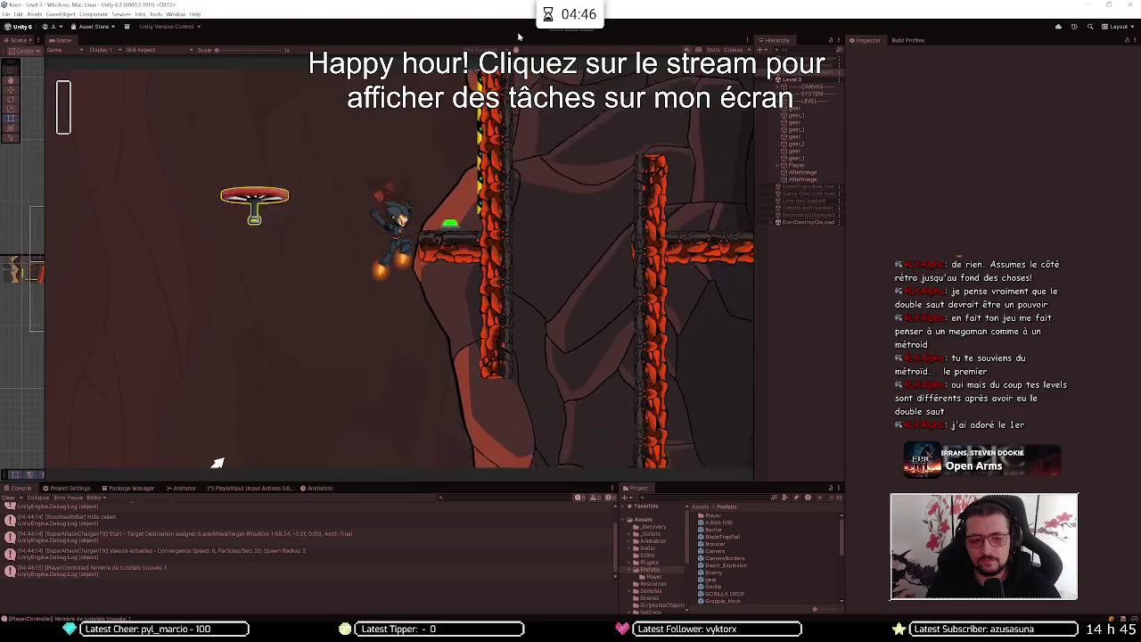
pyautogui.press('space')
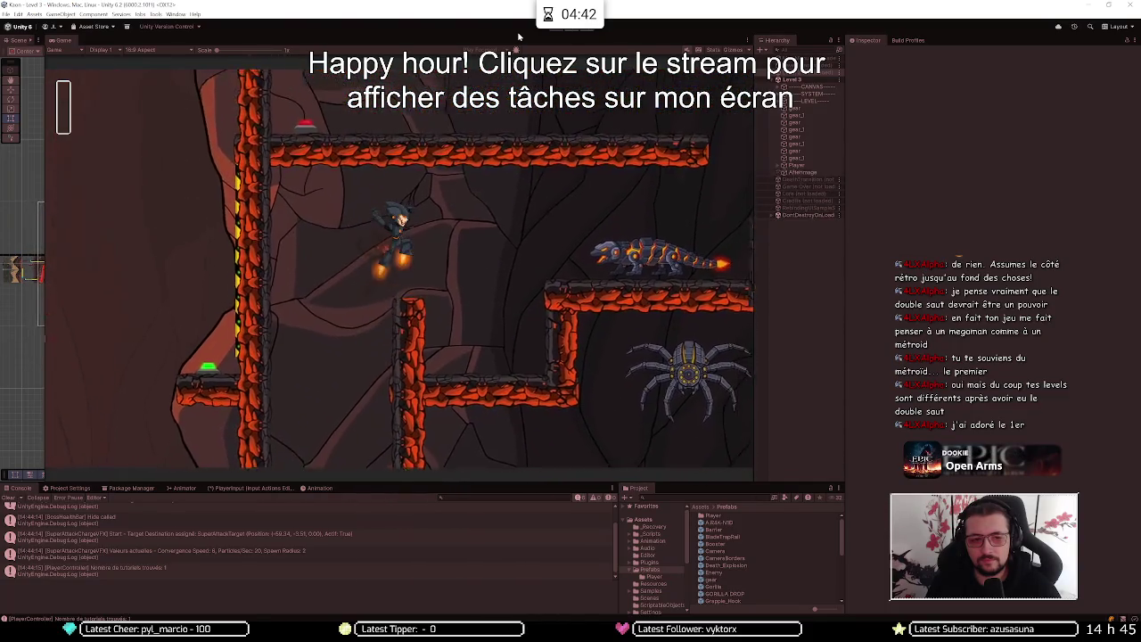
# Cross the platforms, launch from the grapple point and wall-jump into the lava shaft
pyautogui.press('Right')
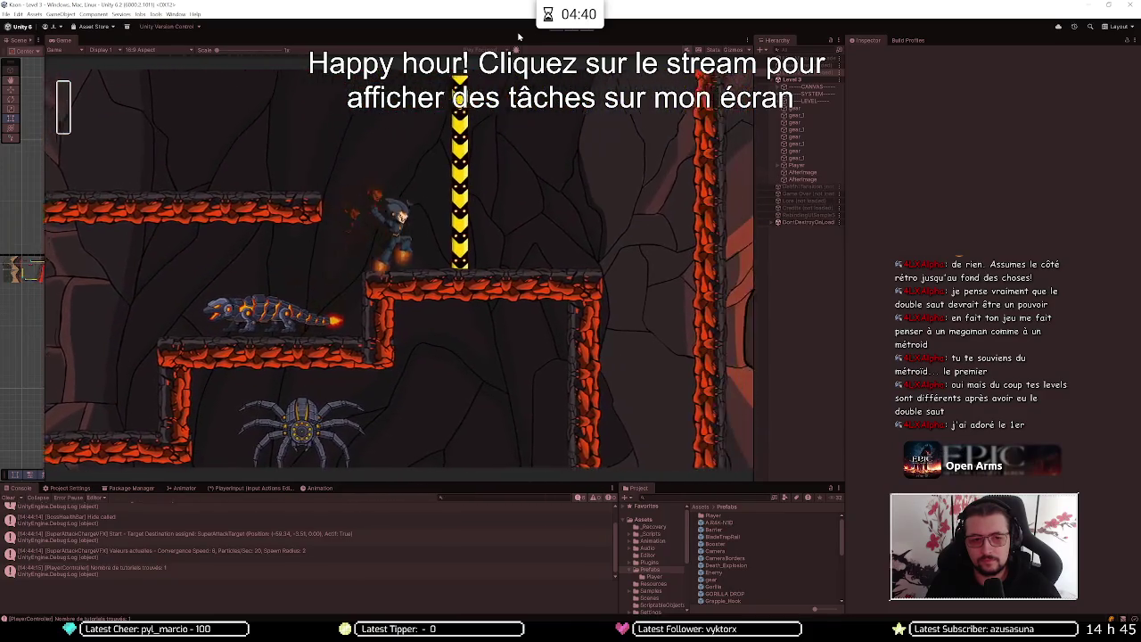
pyautogui.press('space')
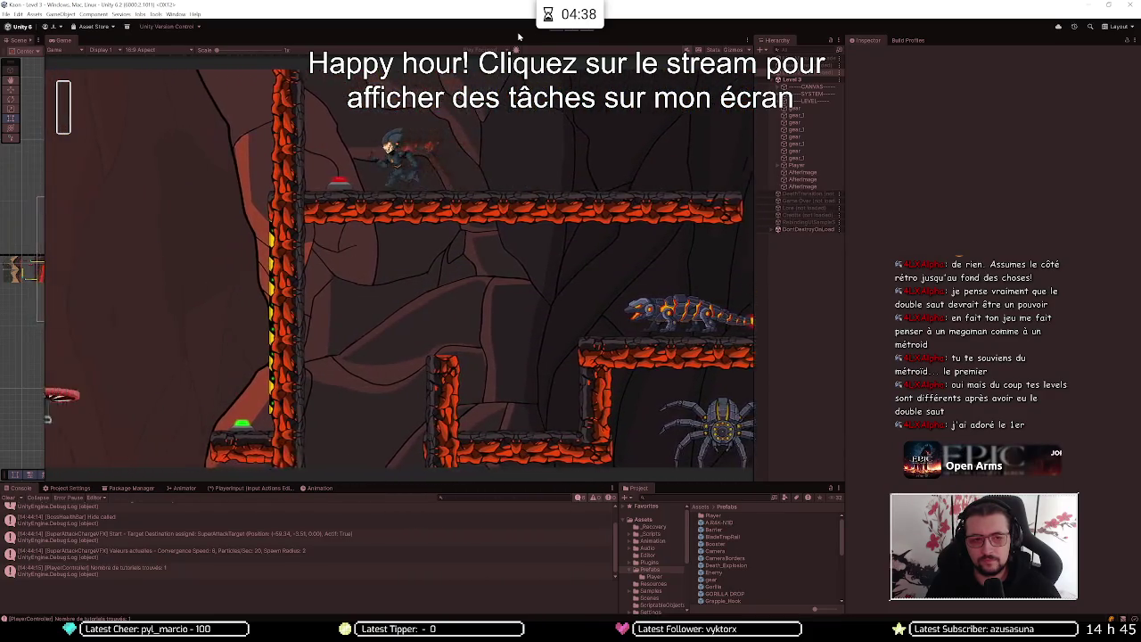
pyautogui.press('Right')
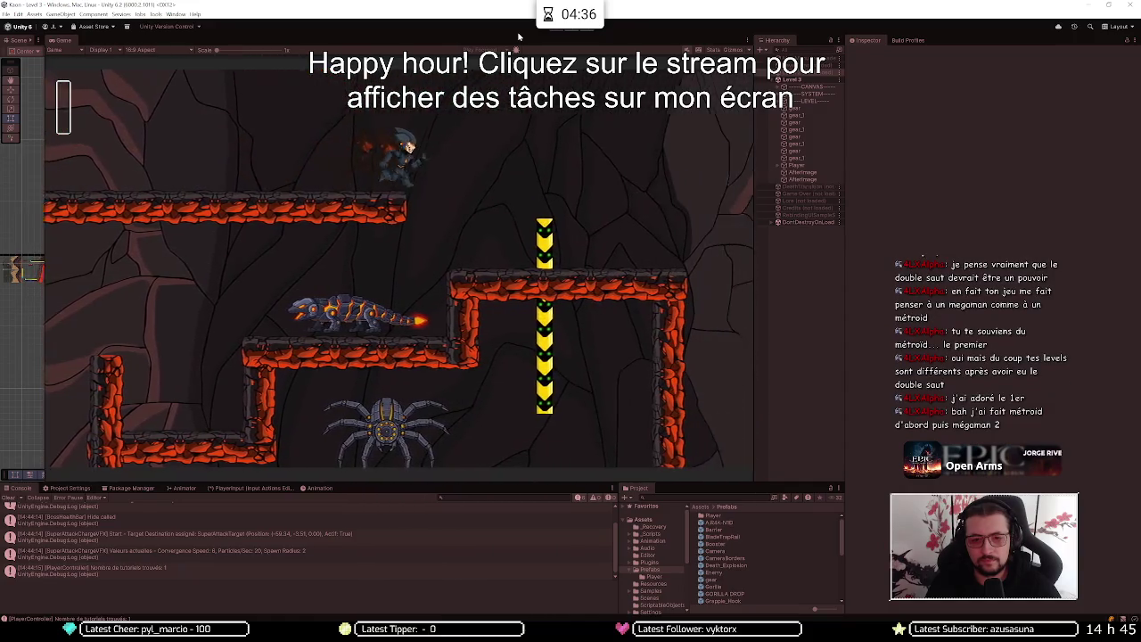
pyautogui.press('Left')
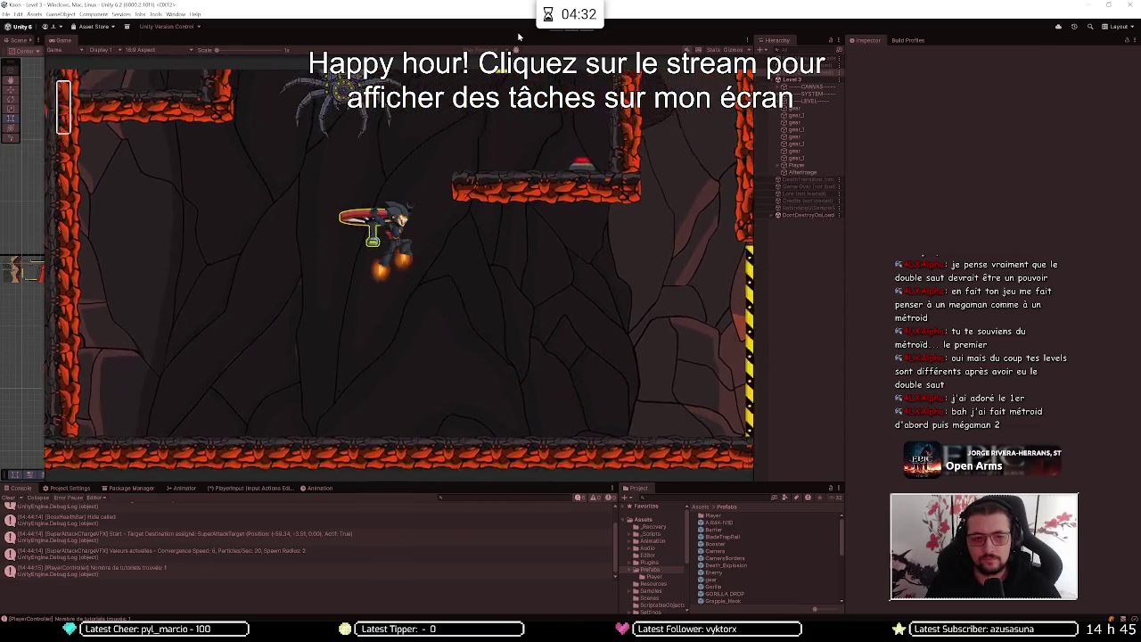
pyautogui.press('space')
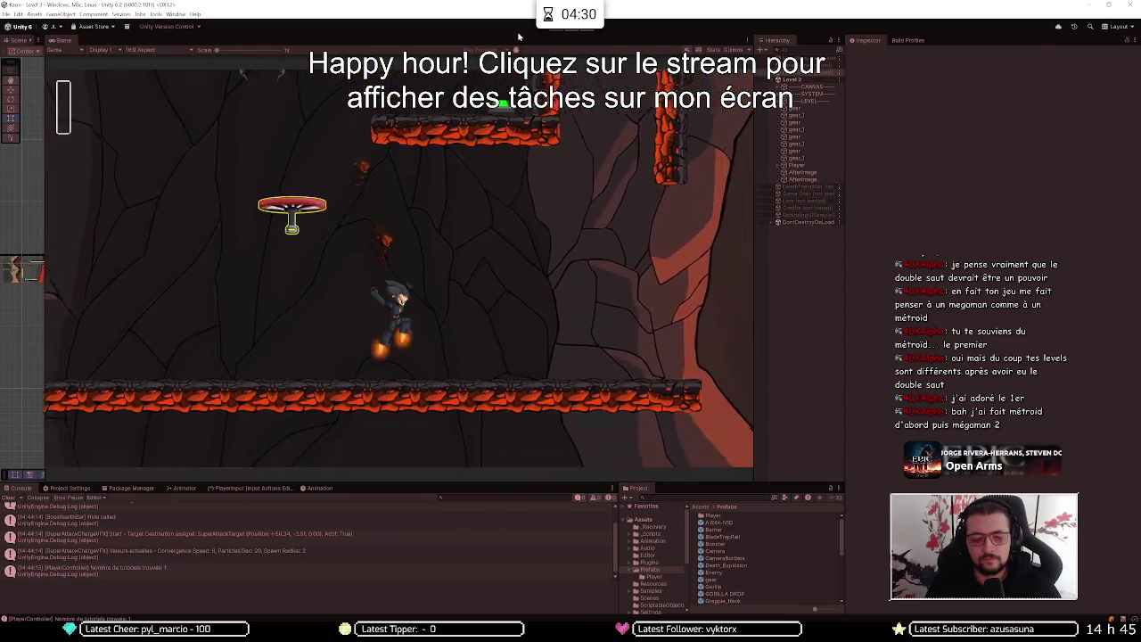
pyautogui.press('Right')
pyautogui.press('space')
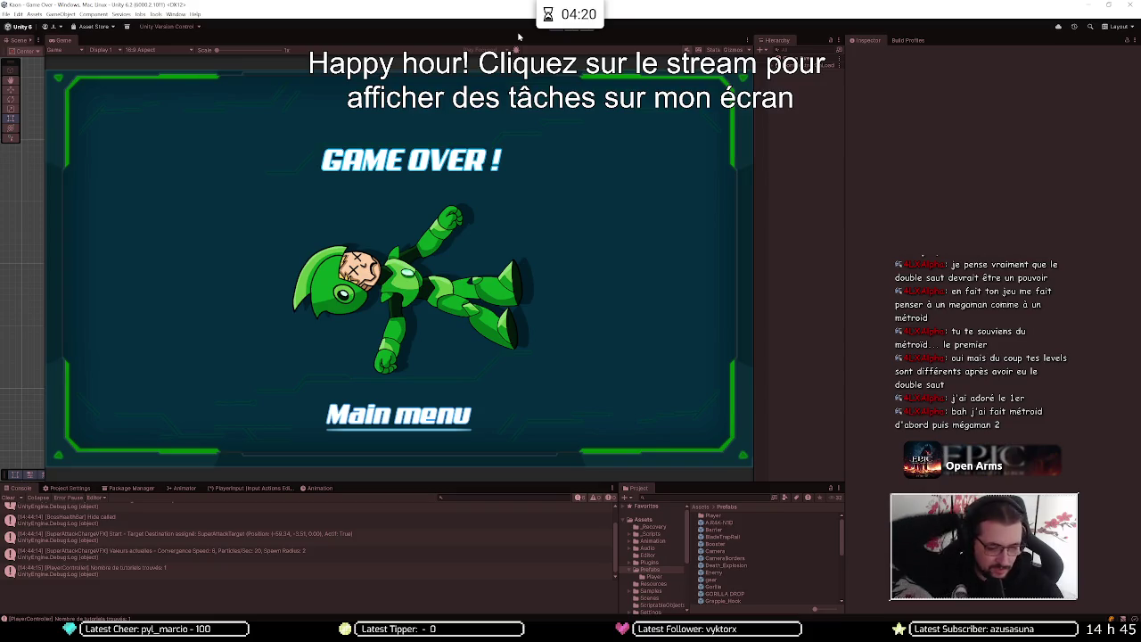
# Return from Game Over to the main menu, start a new game and dash right from the elevator
pyautogui.press('Return')
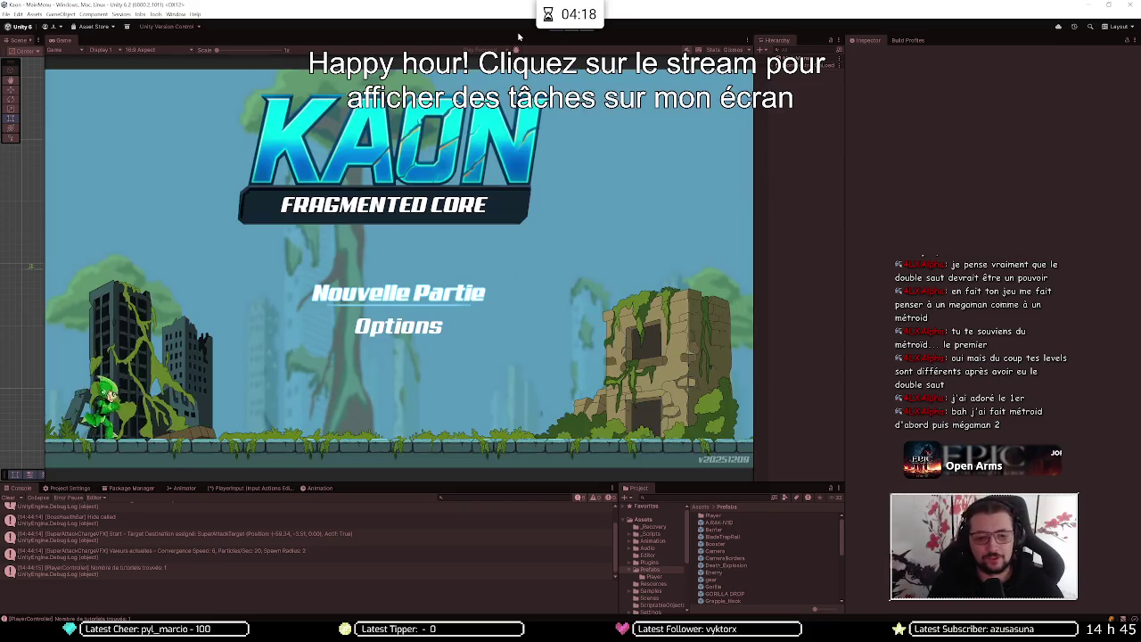
pyautogui.press('Return')
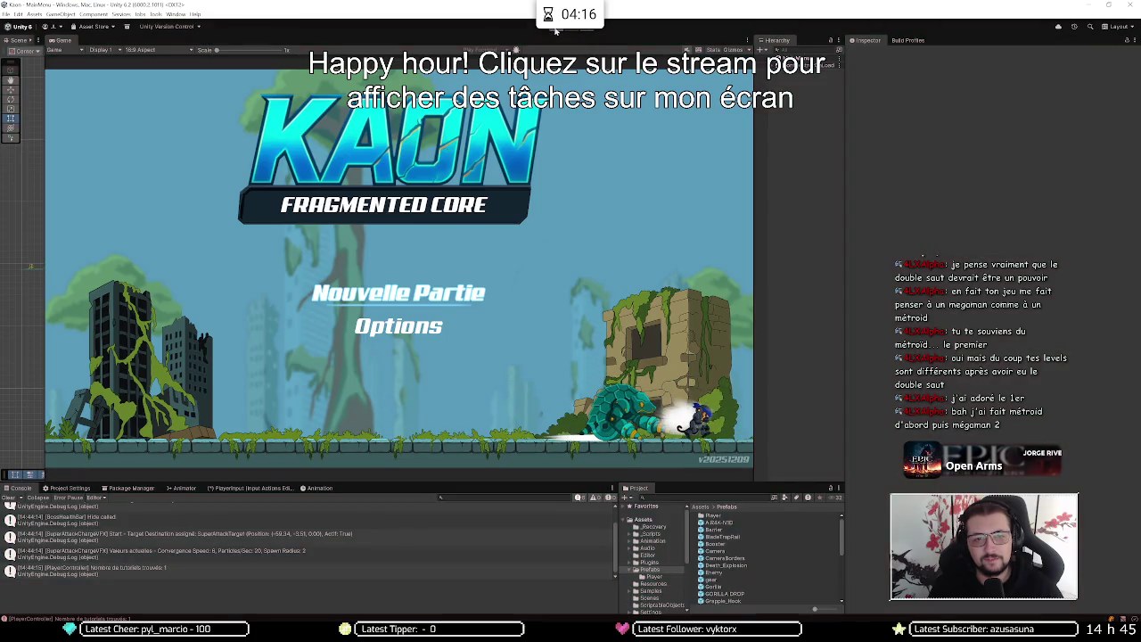
pyautogui.press('Right')
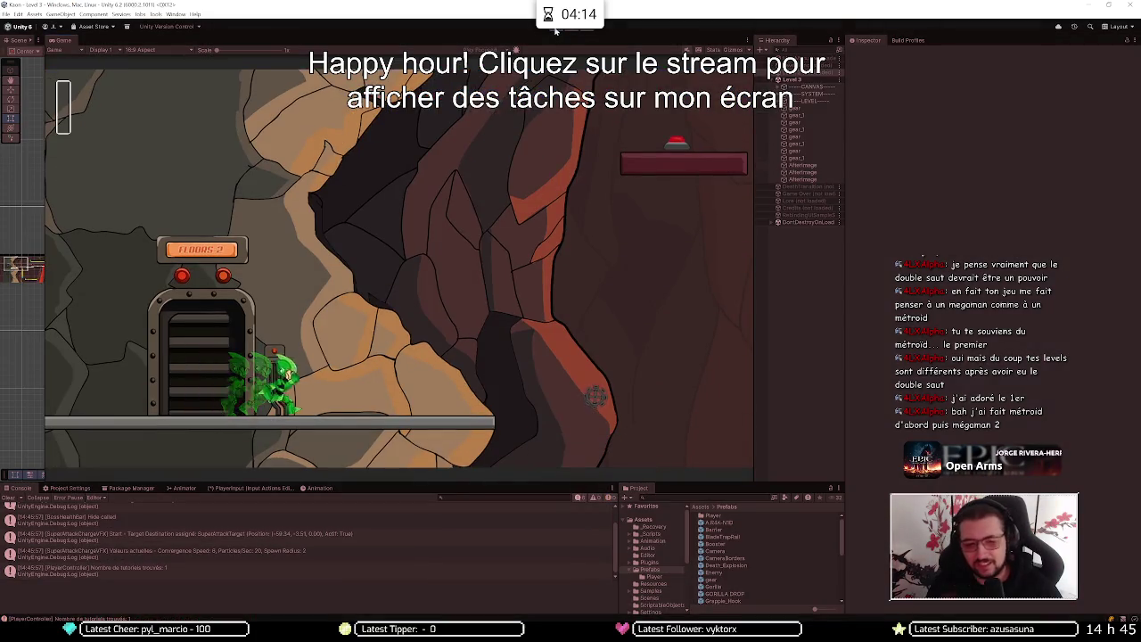
# Cross the red platforms and ride the propeller device onto a higher platform
pyautogui.press('space')
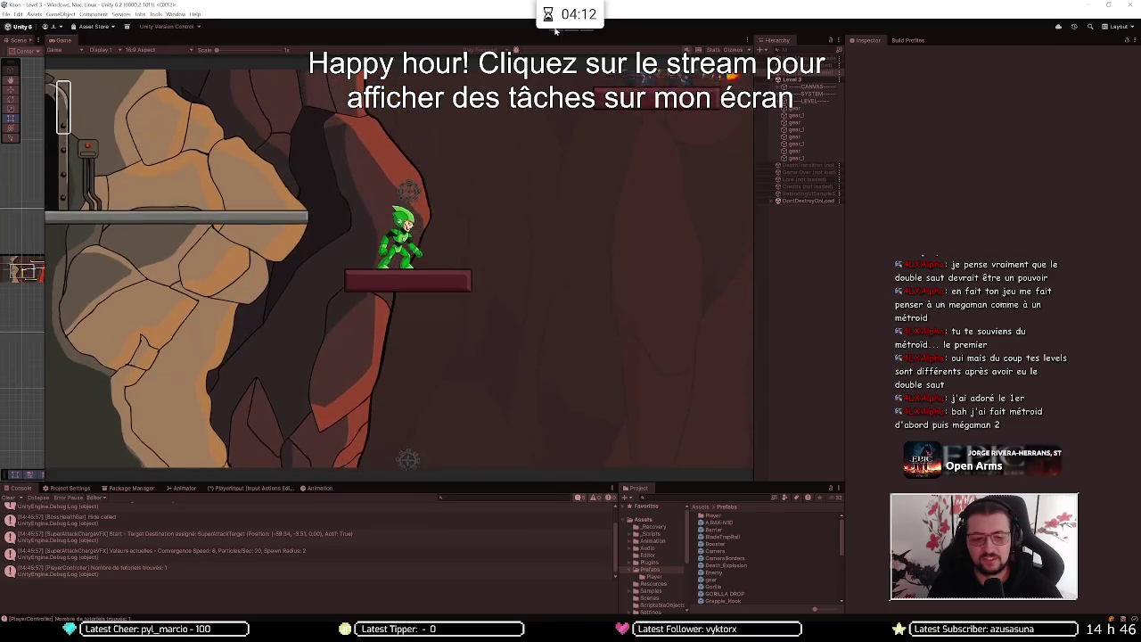
pyautogui.press('space')
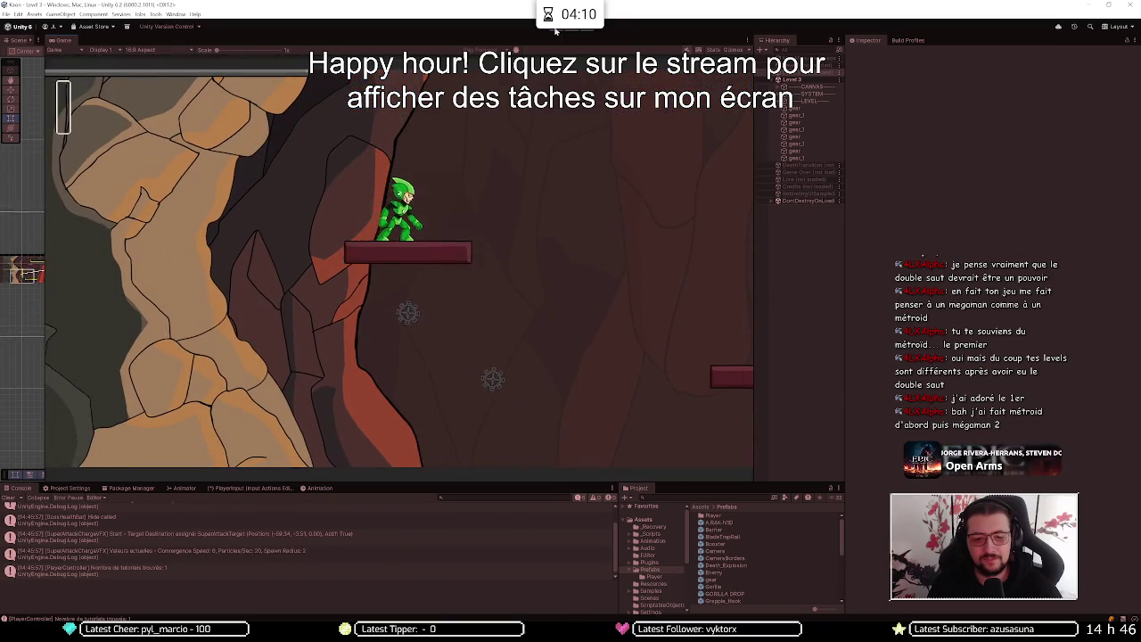
pyautogui.press('Right')
pyautogui.press('space')
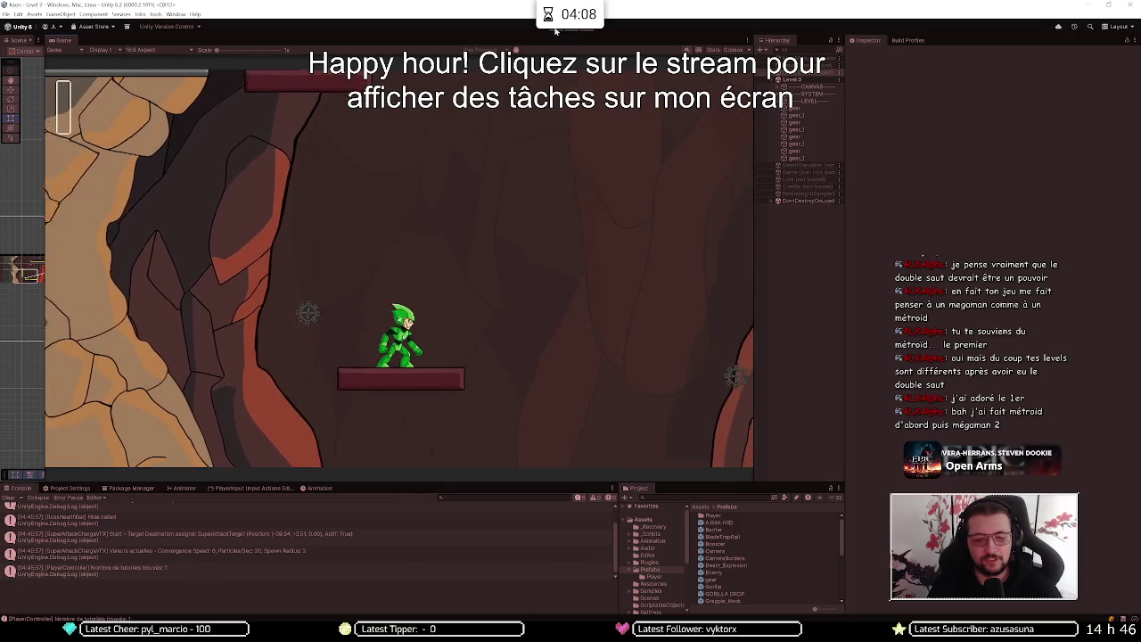
pyautogui.press('Right')
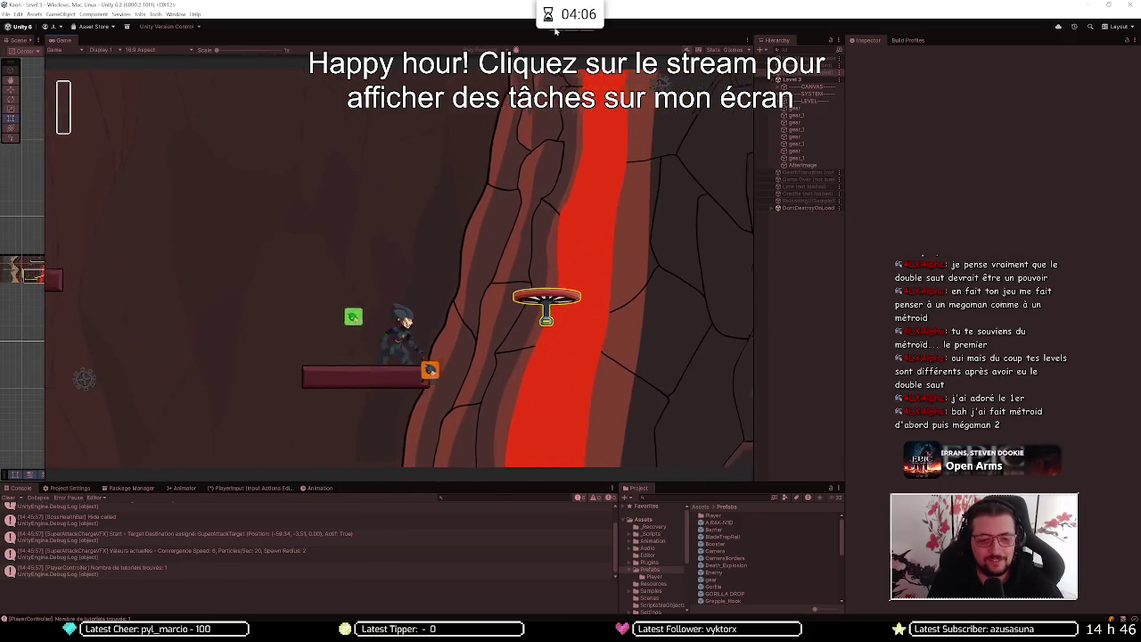
pyautogui.press('space')
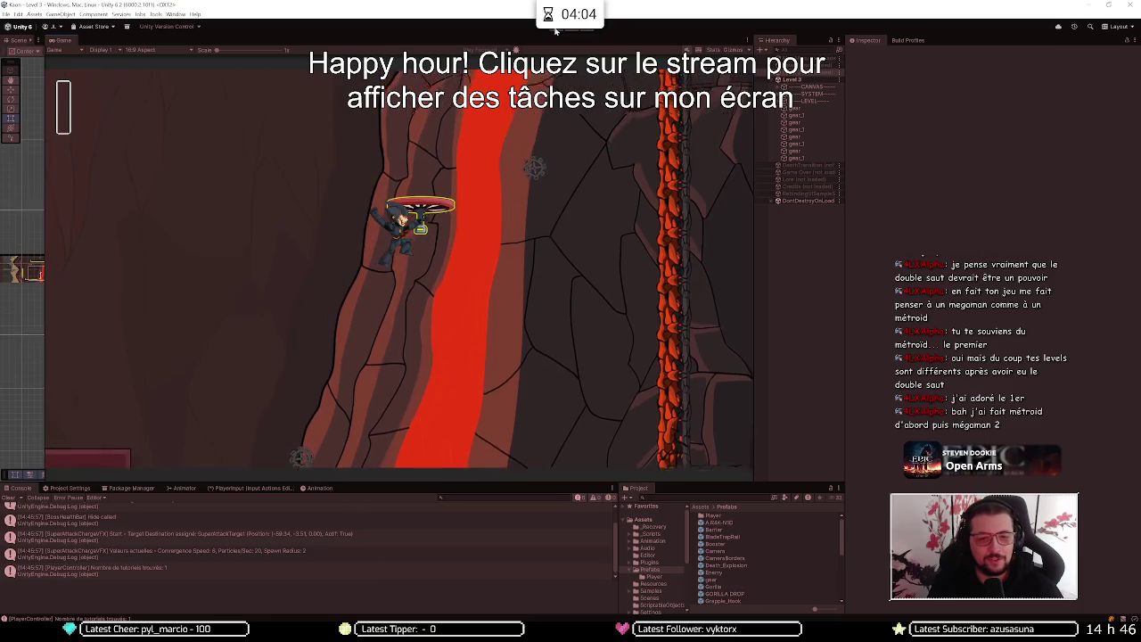
pyautogui.press('space')
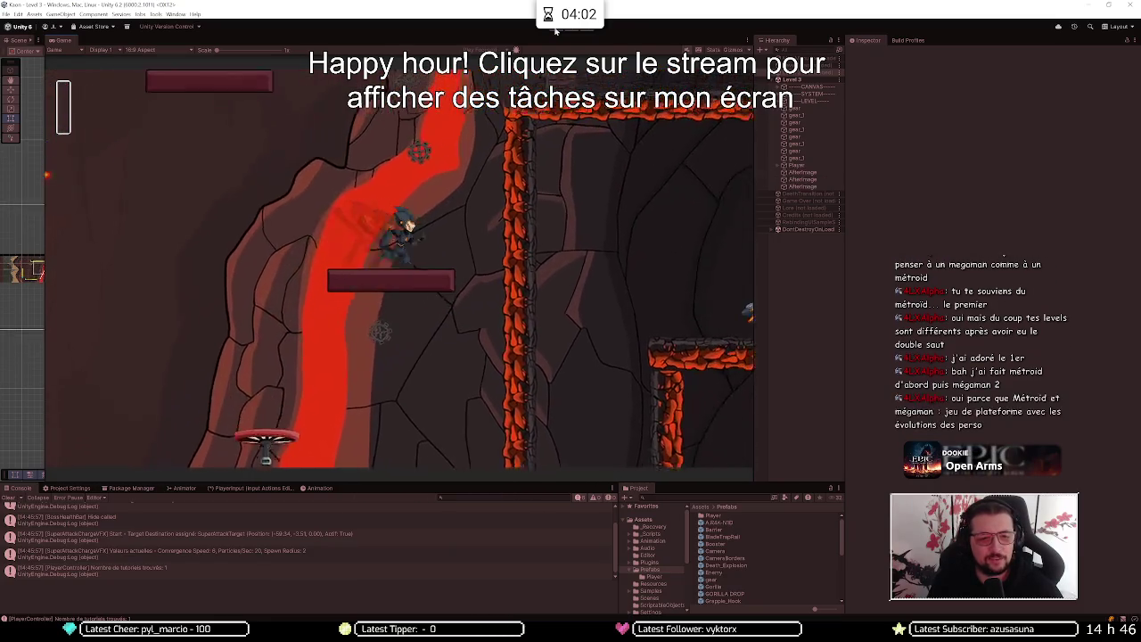
# Climb onto the lava-edged ledge and land on the red button to turn it green
pyautogui.press('space')
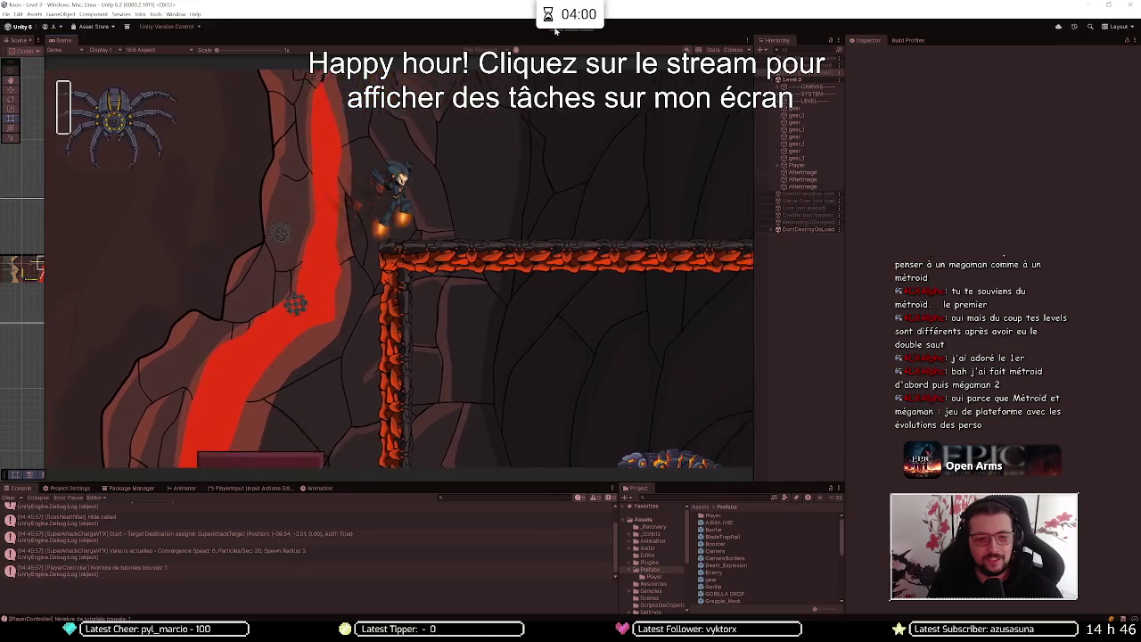
pyautogui.press('Left')
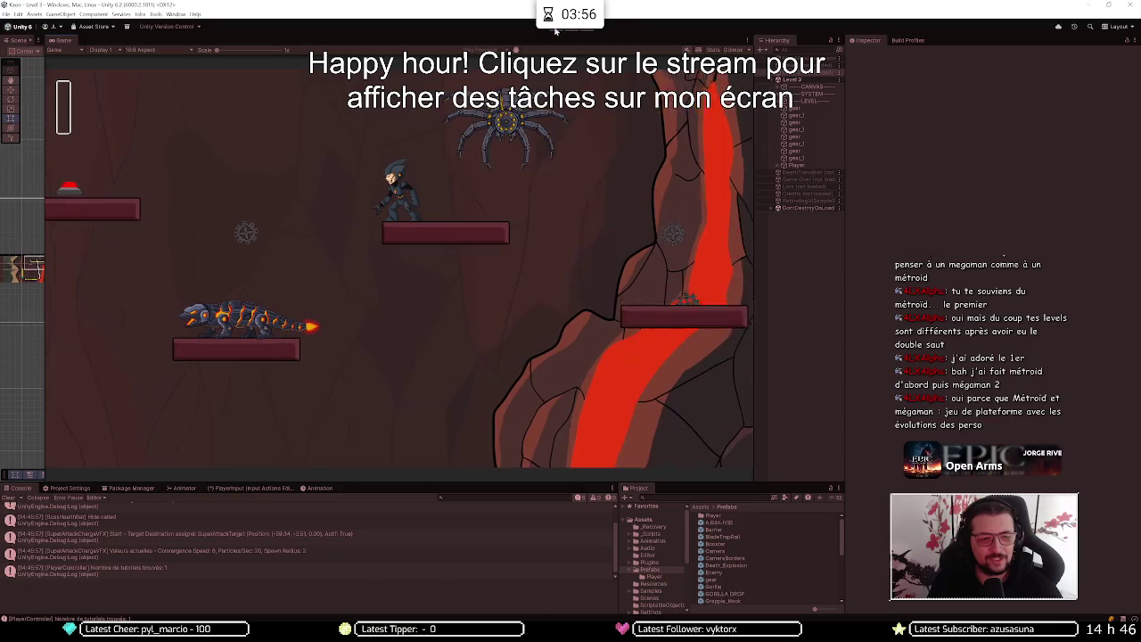
pyautogui.press('Left')
pyautogui.press('space')
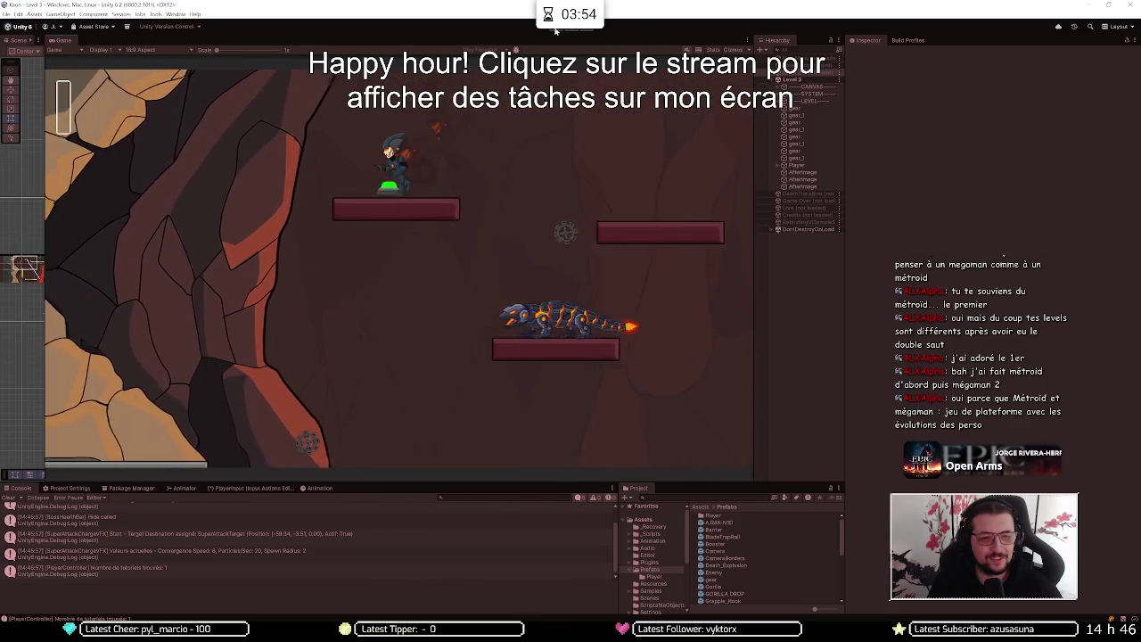
pyautogui.press('Right')
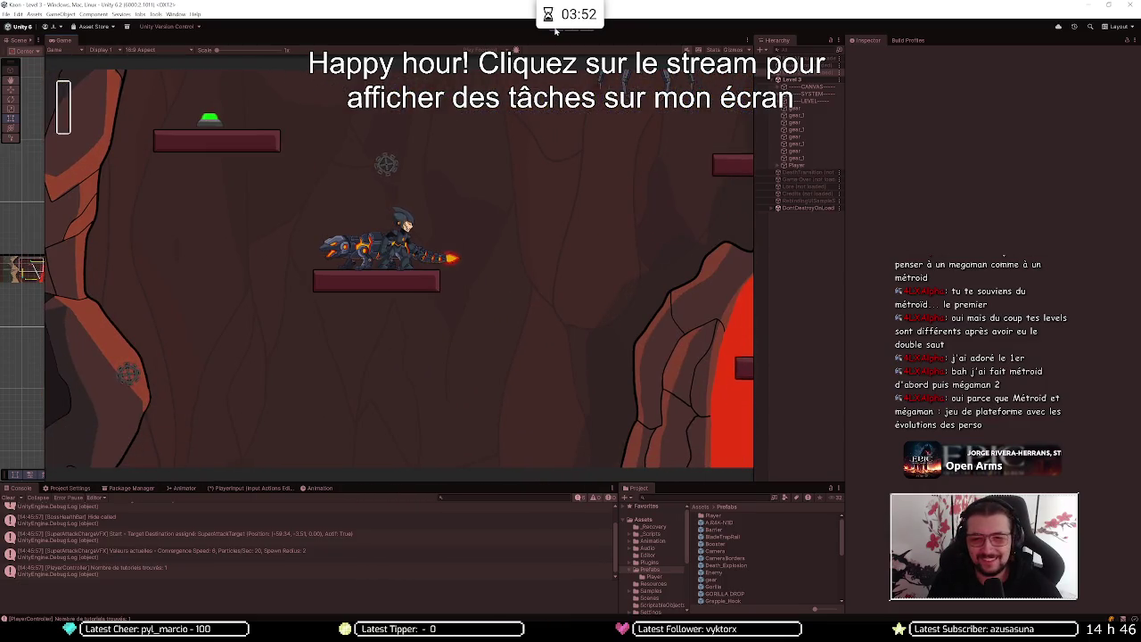
# Jetpack up and right, then leap to hang from the floating propeller disc
pyautogui.press('space')
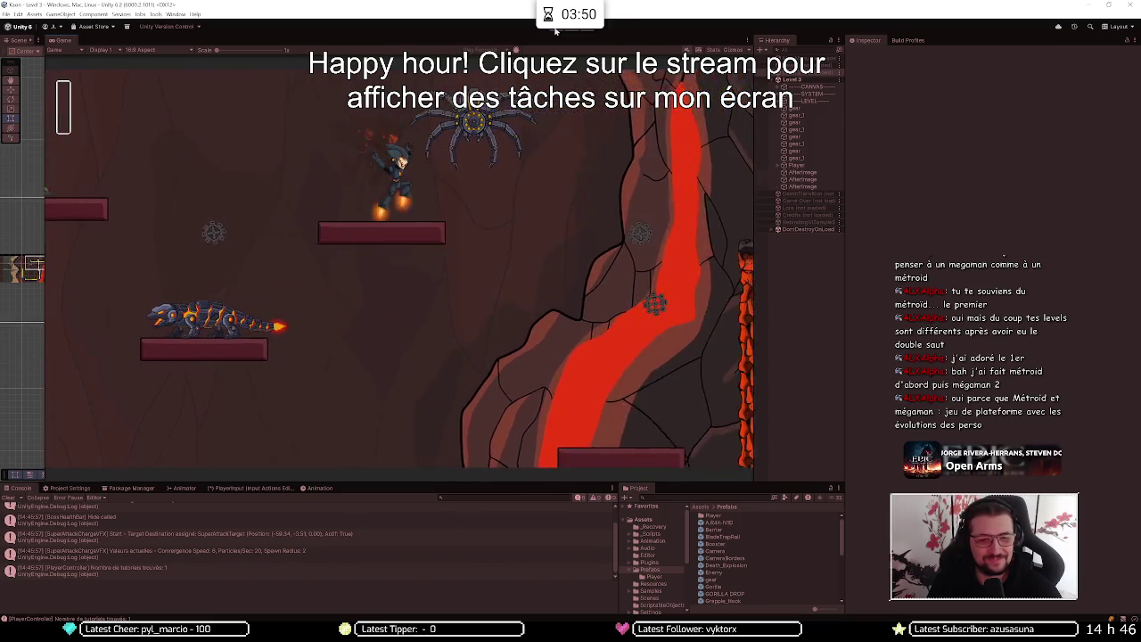
pyautogui.press('Left')
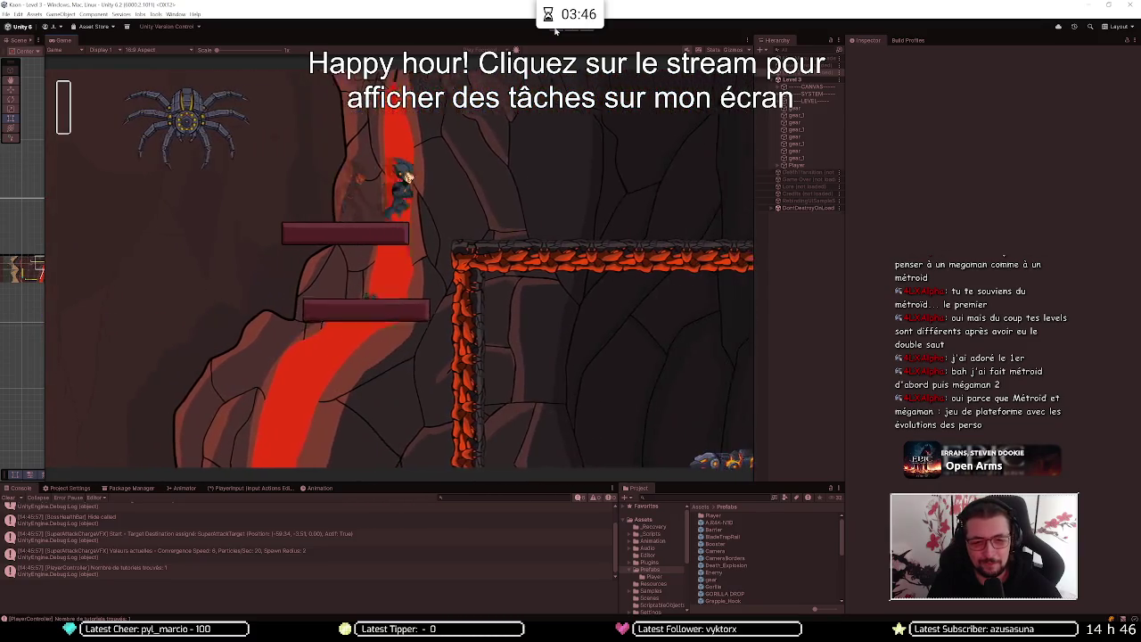
pyautogui.press('Right')
pyautogui.press('space')
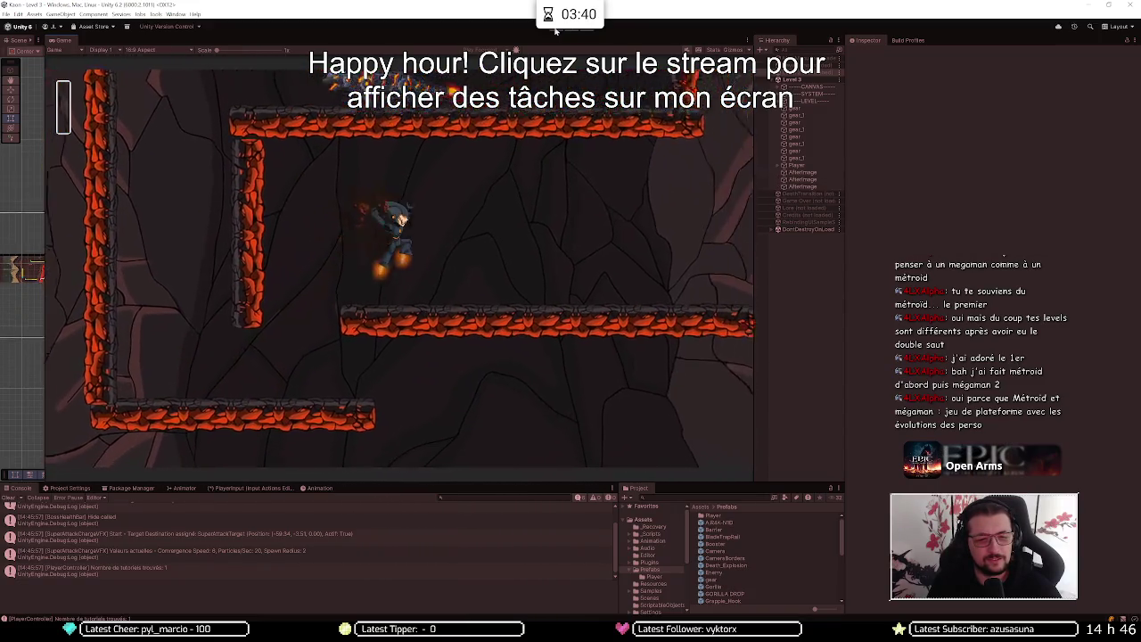
pyautogui.press('space')
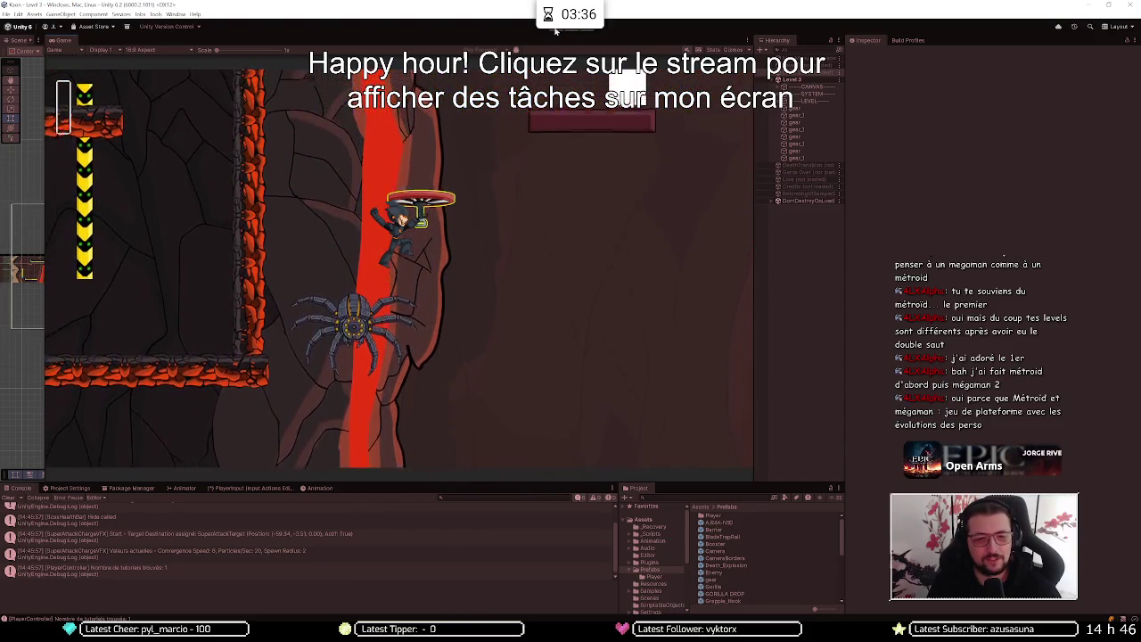
# Leave the disc and jetpack up the lava wall into the next area
pyautogui.press('Right')
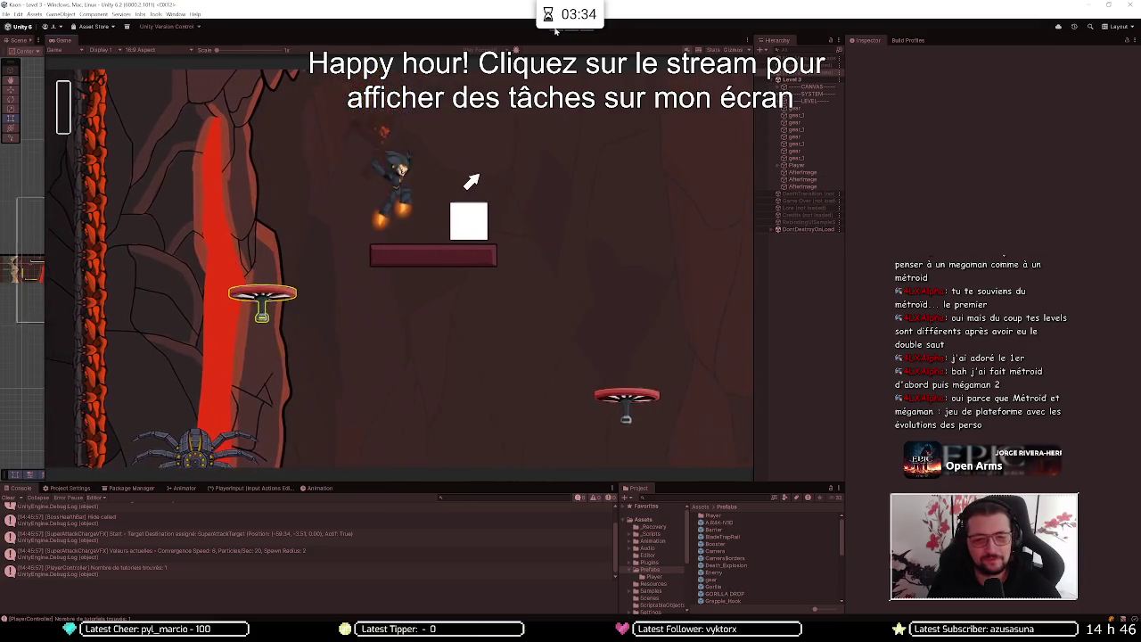
pyautogui.press('Left')
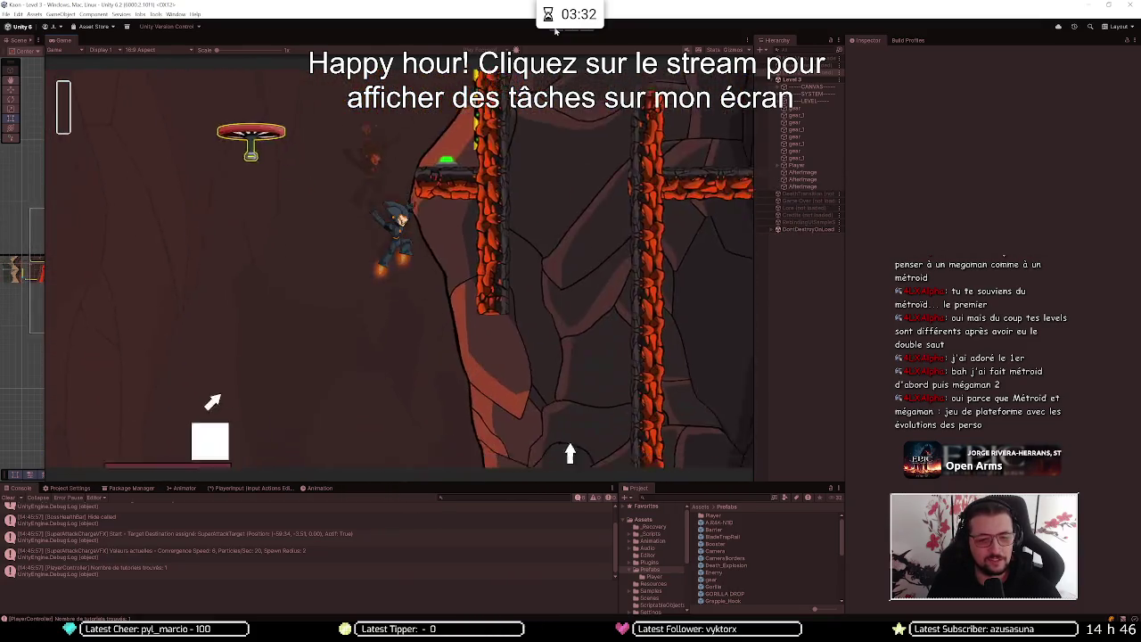
pyautogui.press('space')
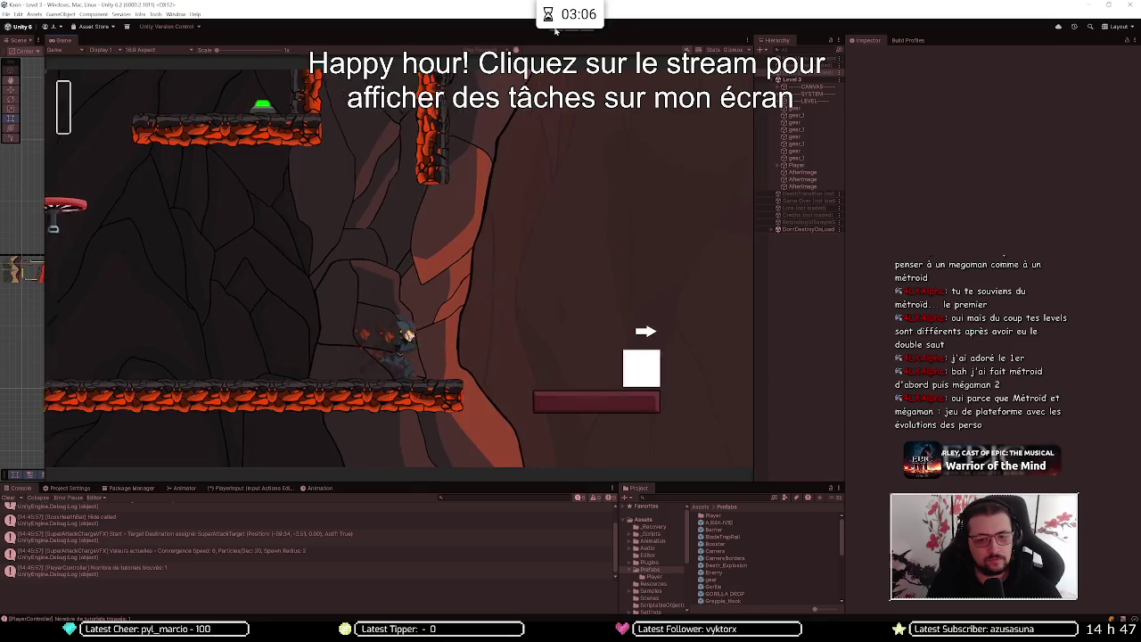
pyautogui.press('space')
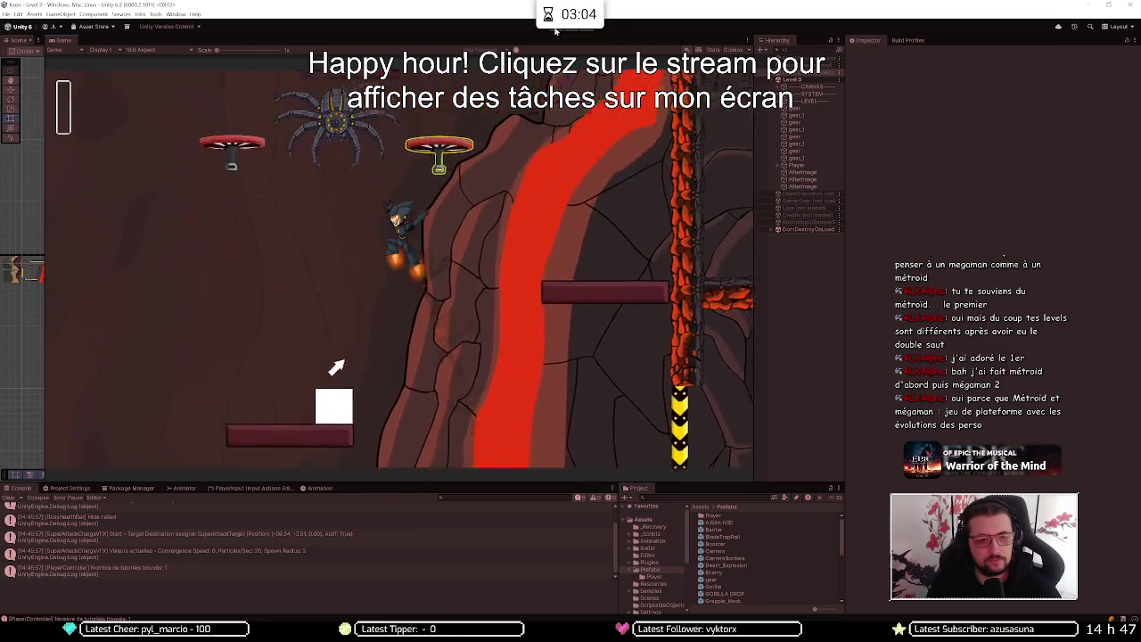
# Hang from the propeller platforms, drop down the lava shaft and jetpack right past the spider
pyautogui.press('space')
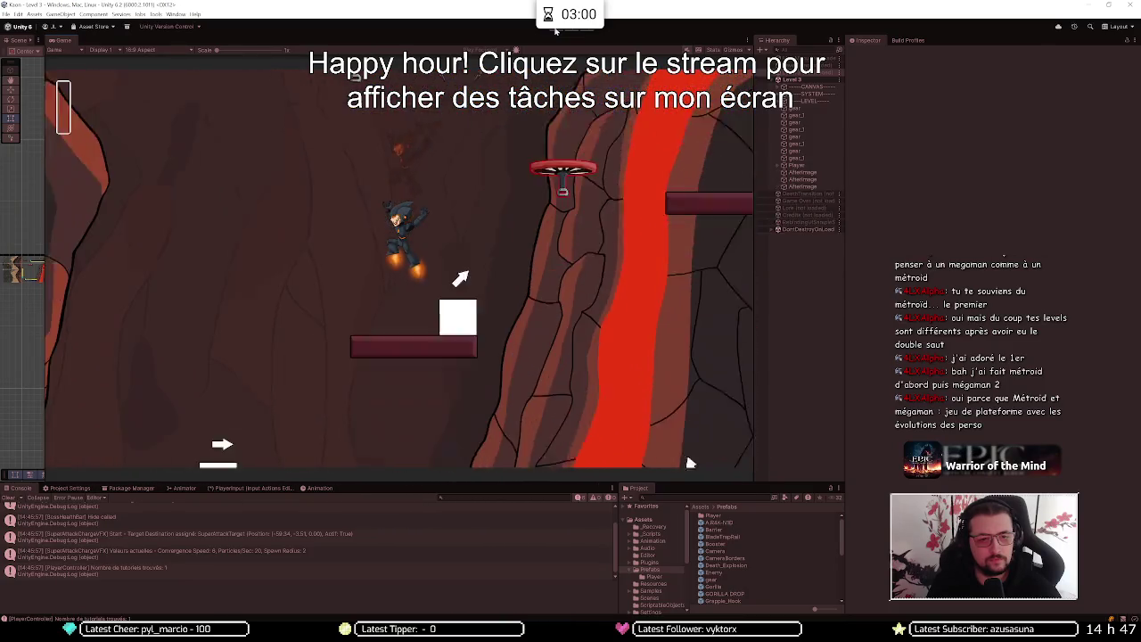
pyautogui.press('space')
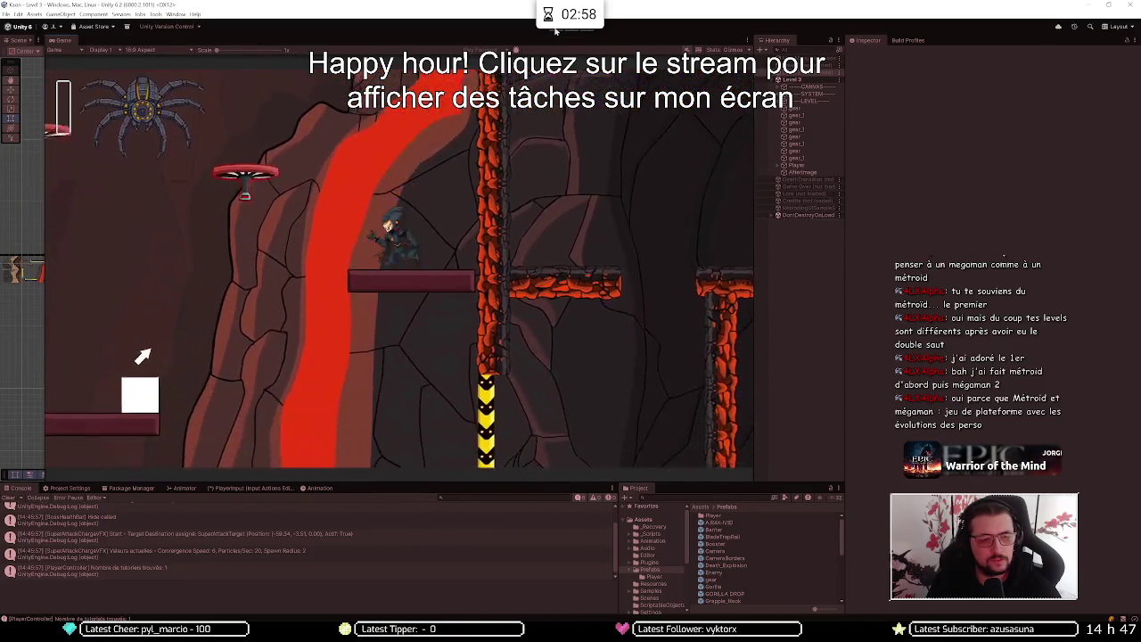
pyautogui.press('space')
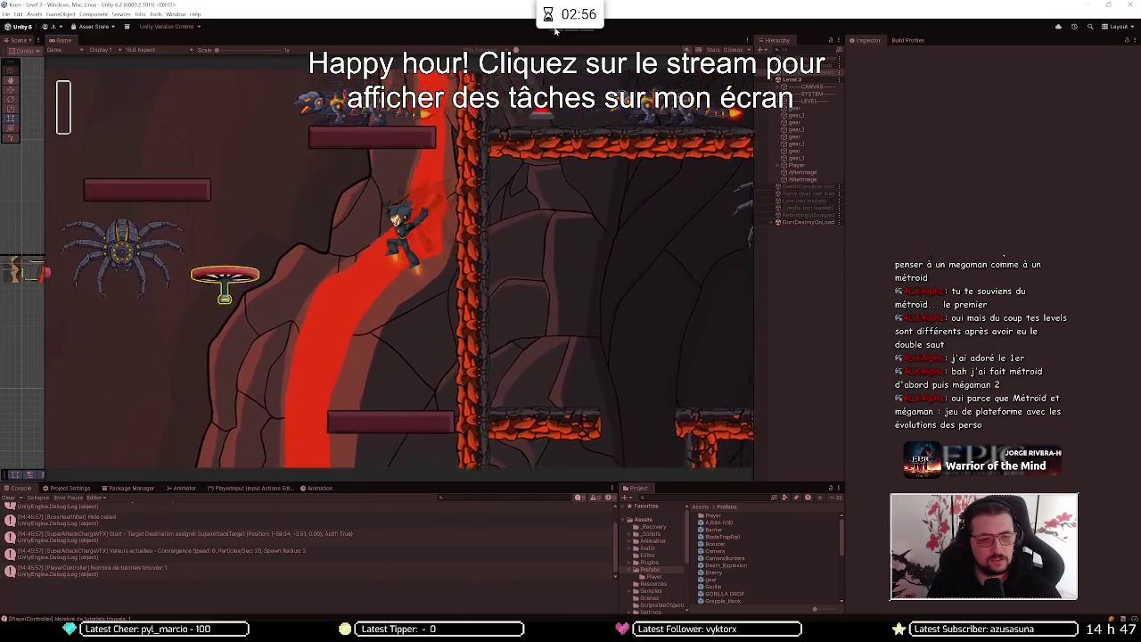
pyautogui.press('space')
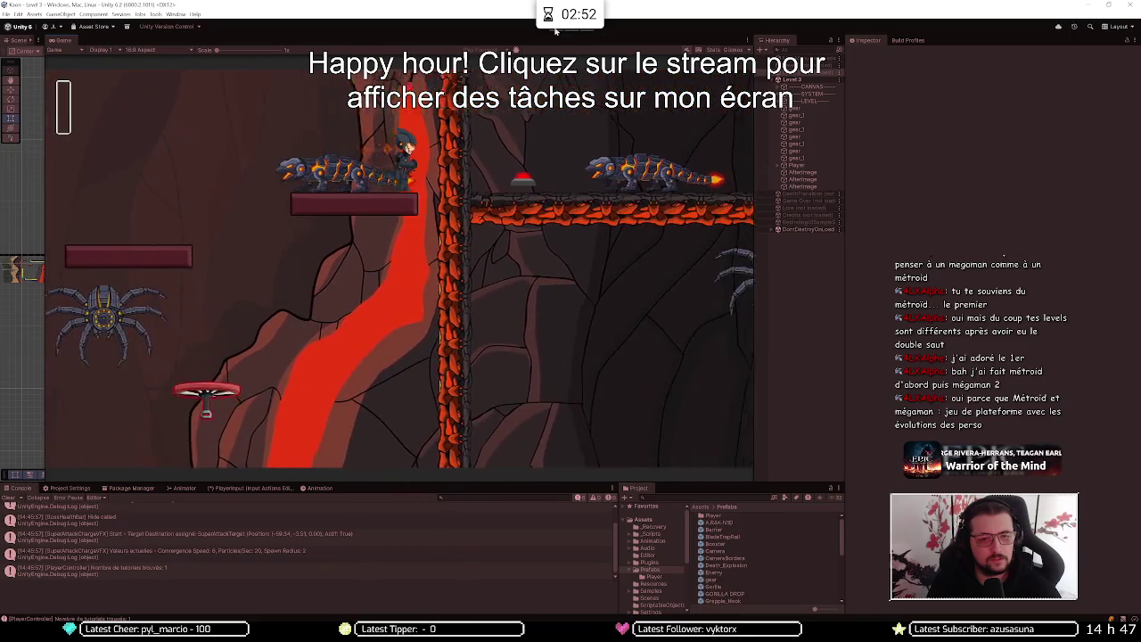
pyautogui.press('Right')
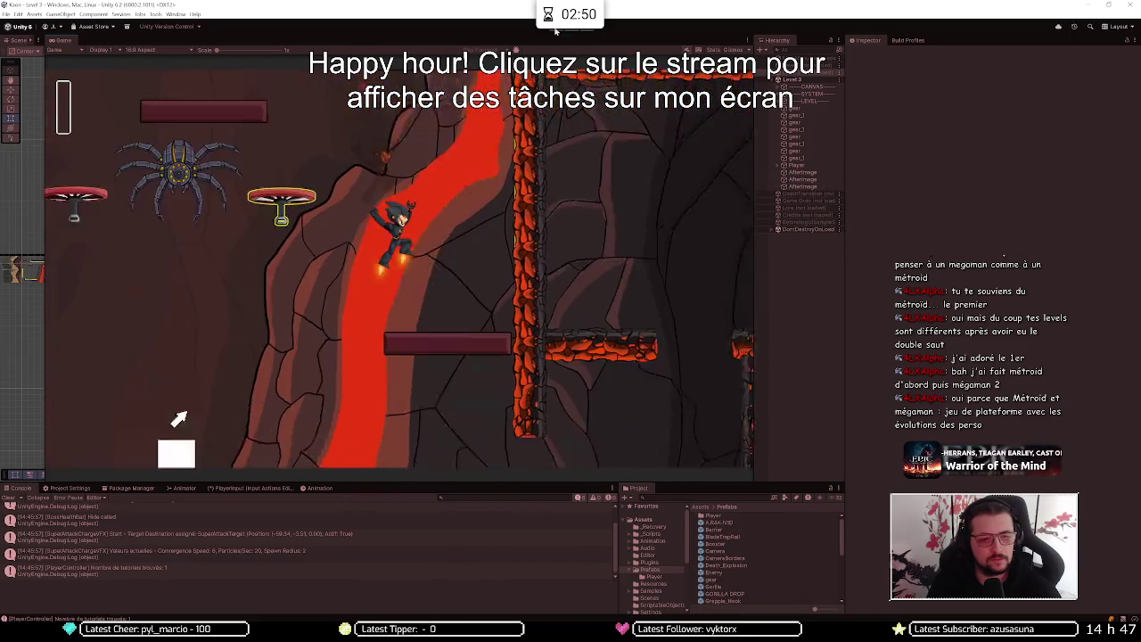
pyautogui.press('space')
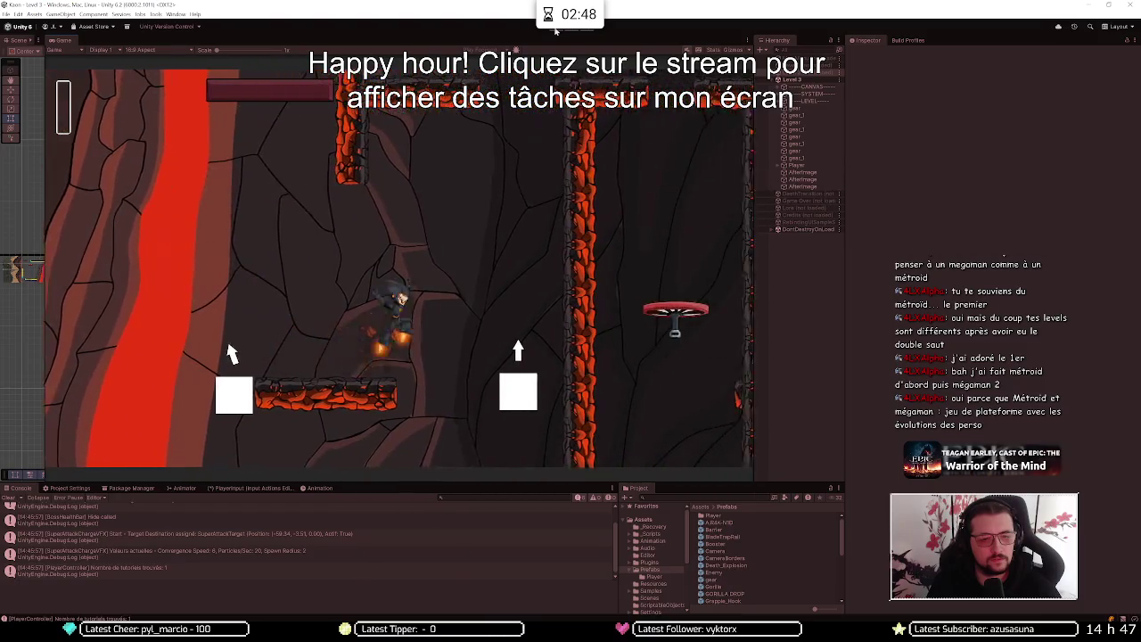
pyautogui.press('Right')
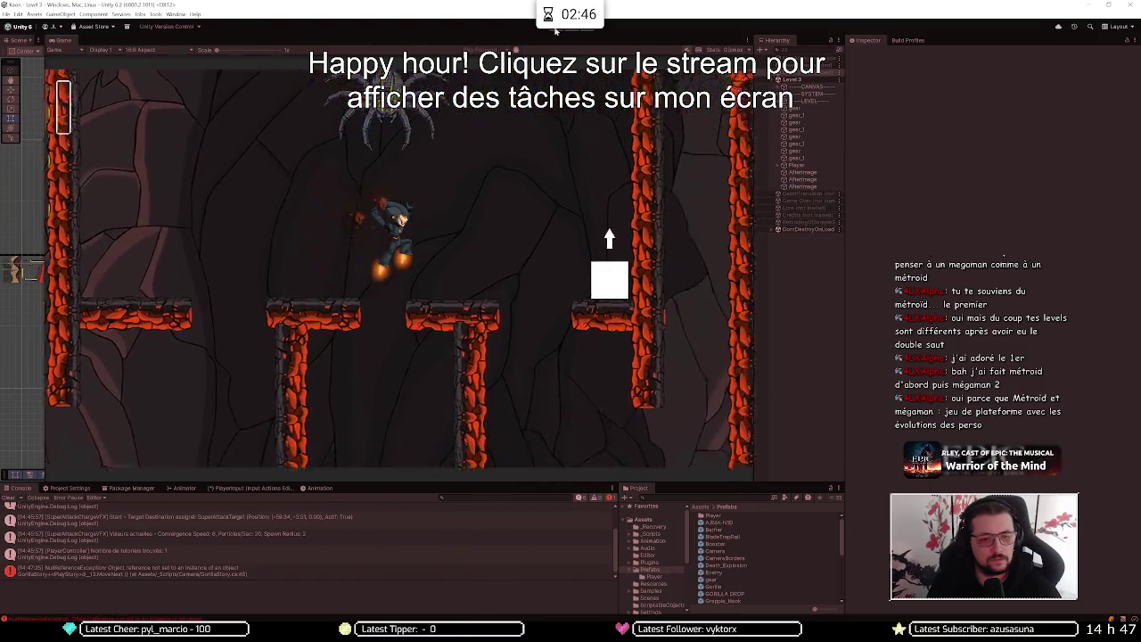
# Jetpack up to the spinning grapple platform, drift left, then walk right off the ledge
pyautogui.press('space')
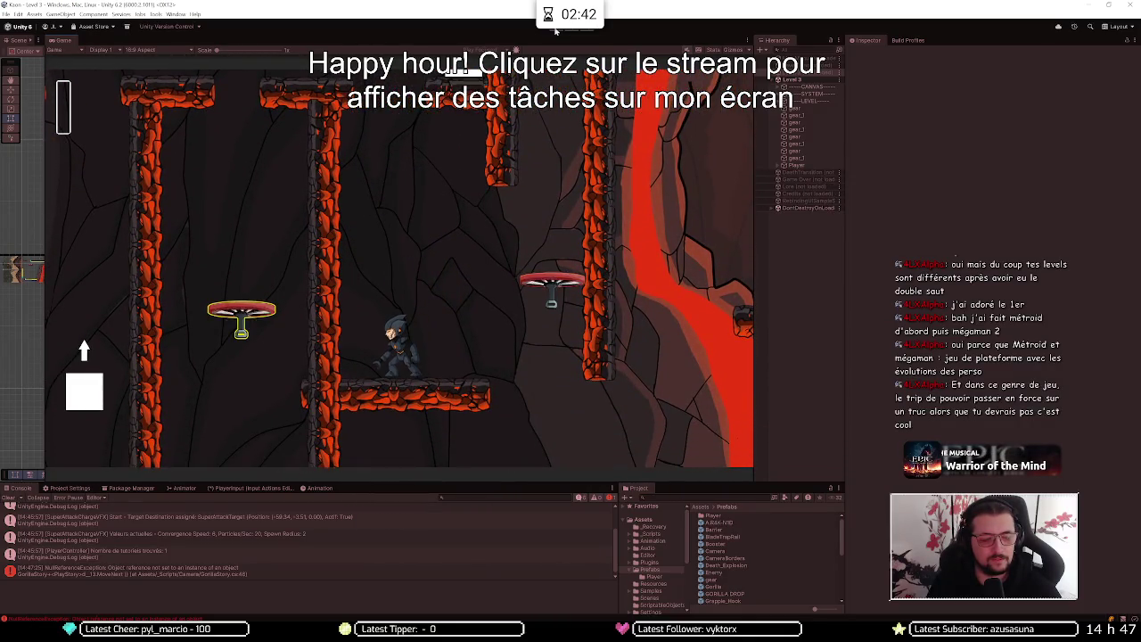
pyautogui.press('space')
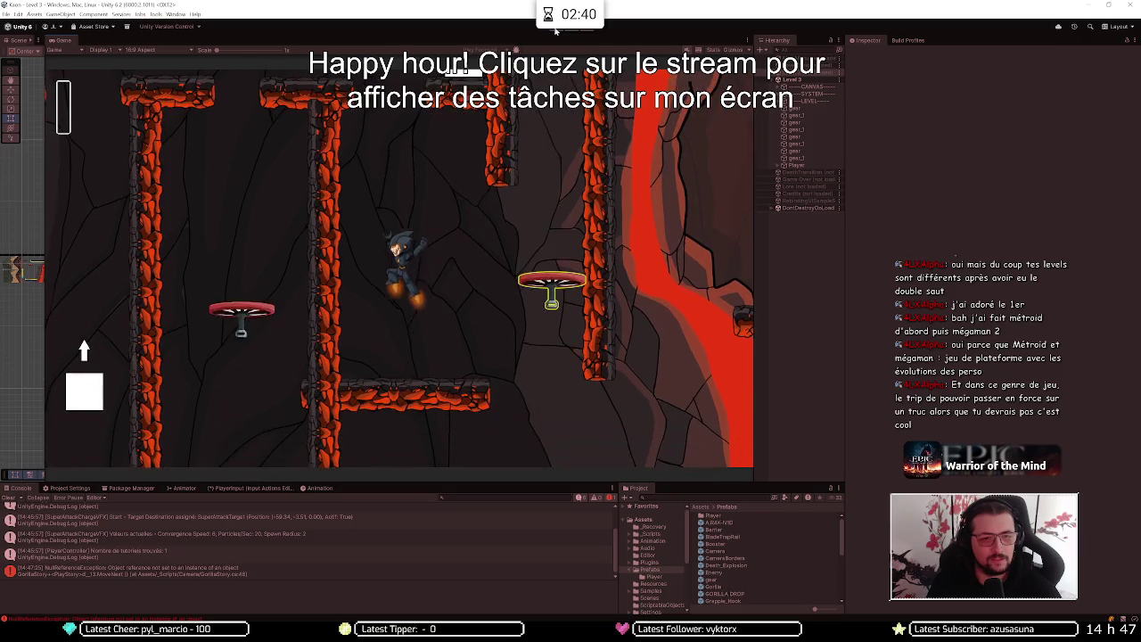
pyautogui.press('Right')
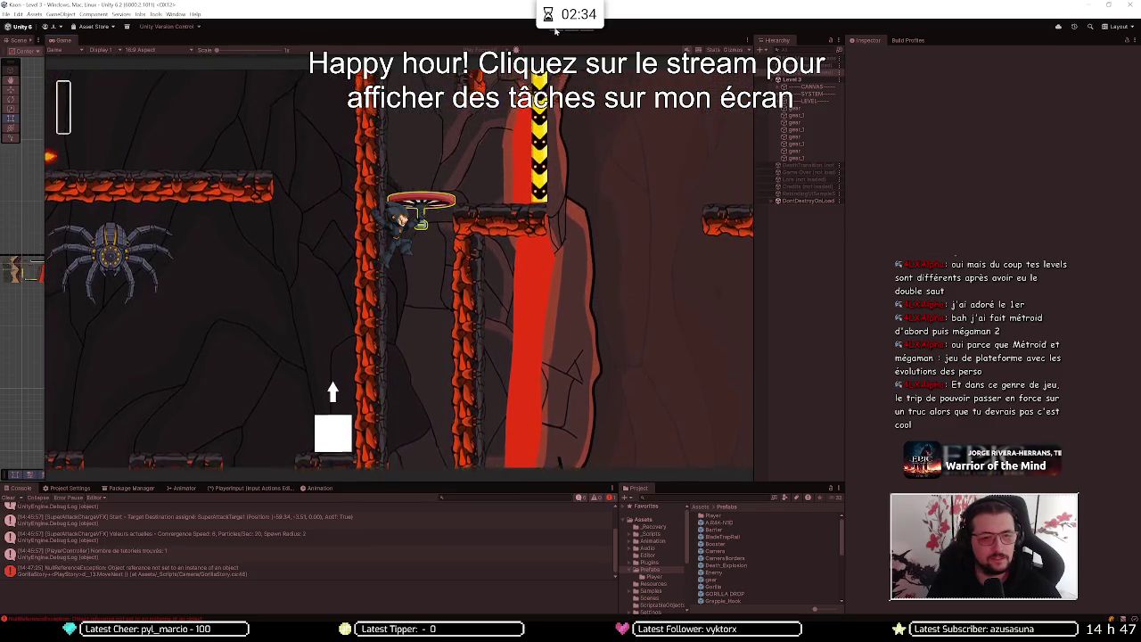
pyautogui.press('space')
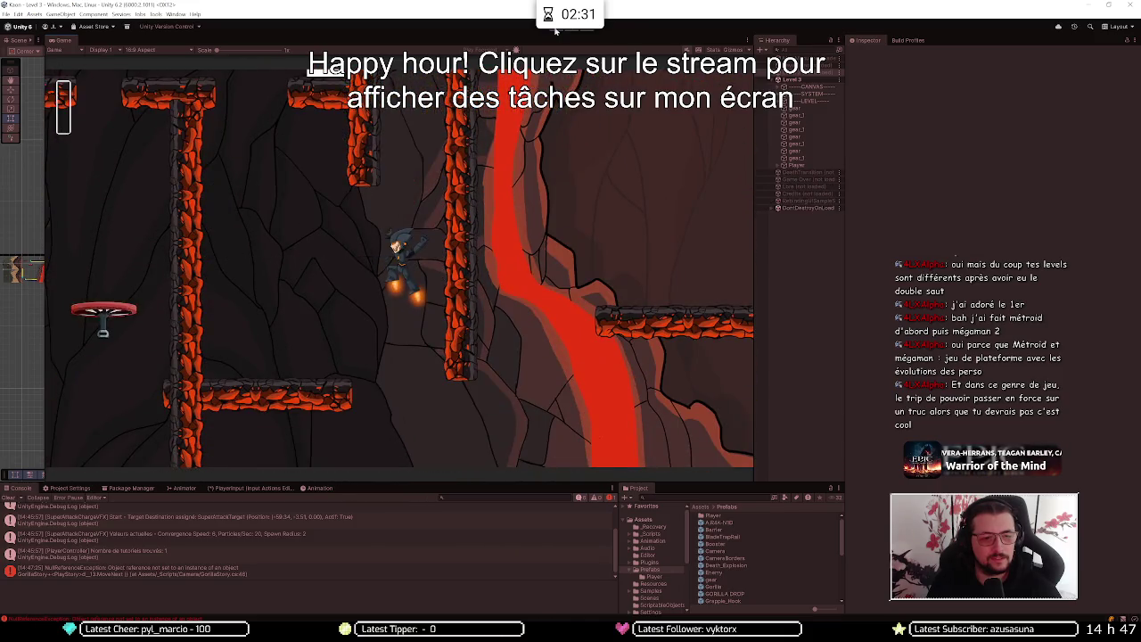
pyautogui.press('Left')
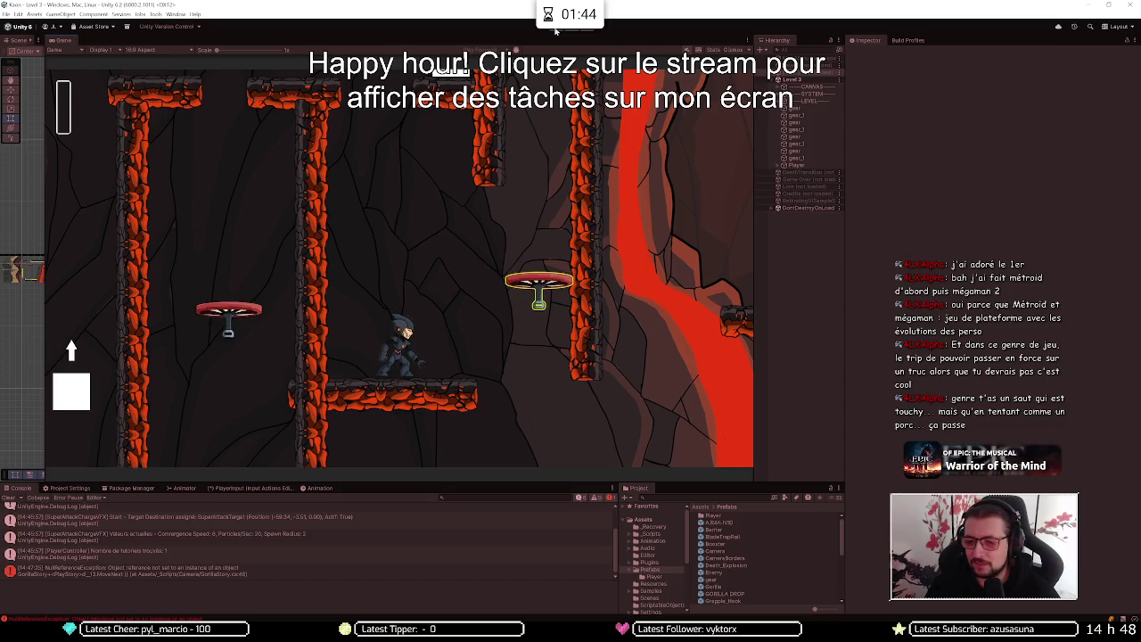
pyautogui.press('d')
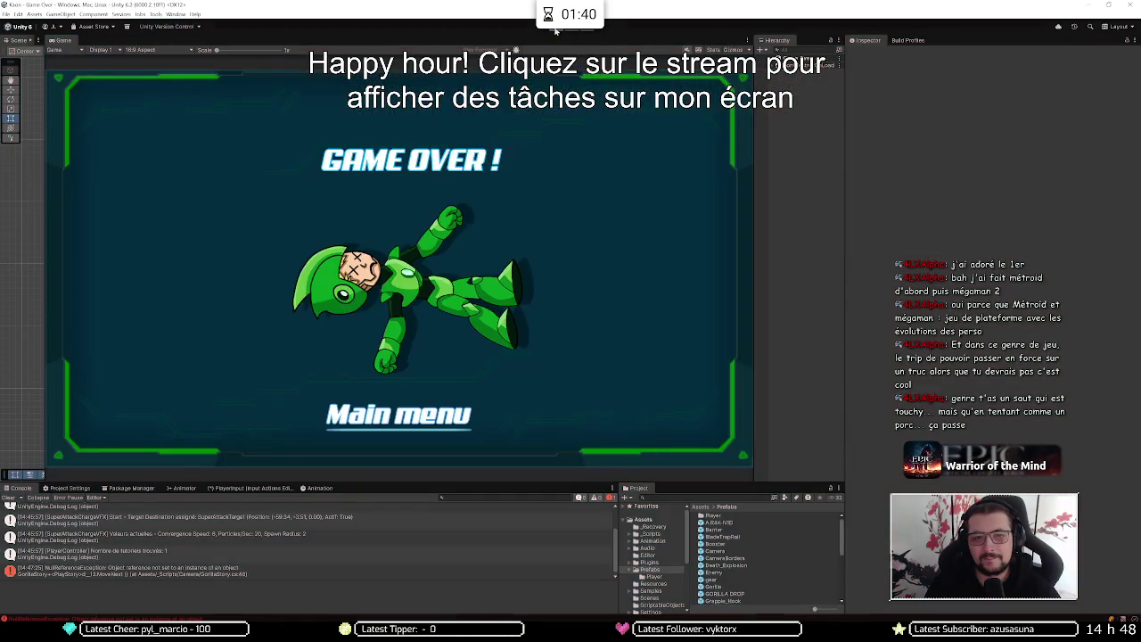
# Restart from Game Over, then jump, dash and grapple up to the lava-edged block
pyautogui.press('d')
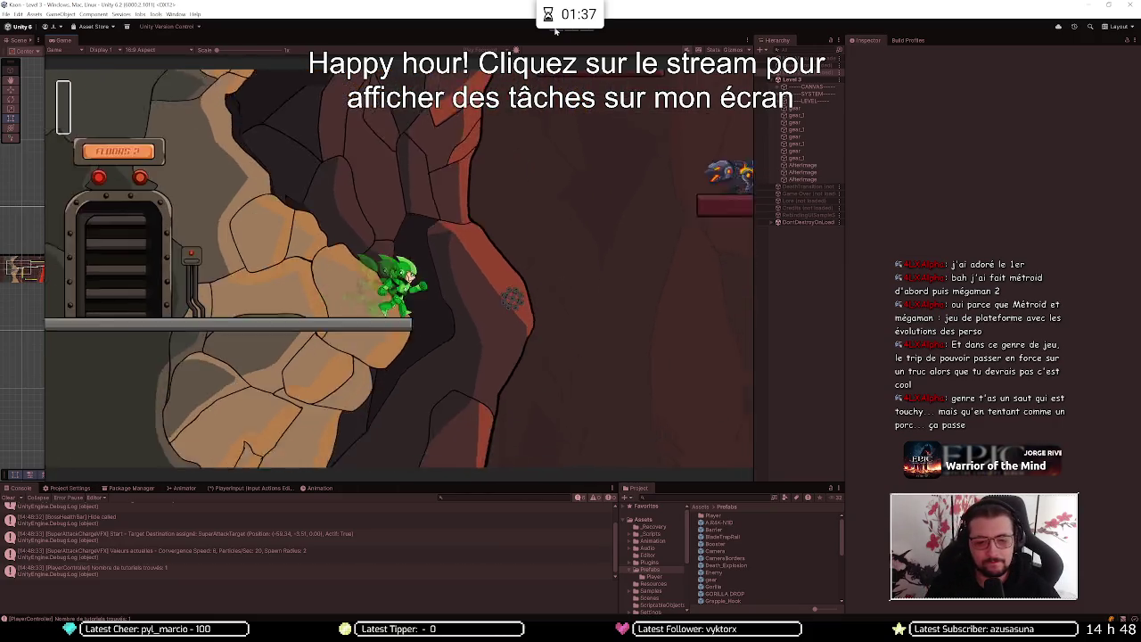
pyautogui.press('space')
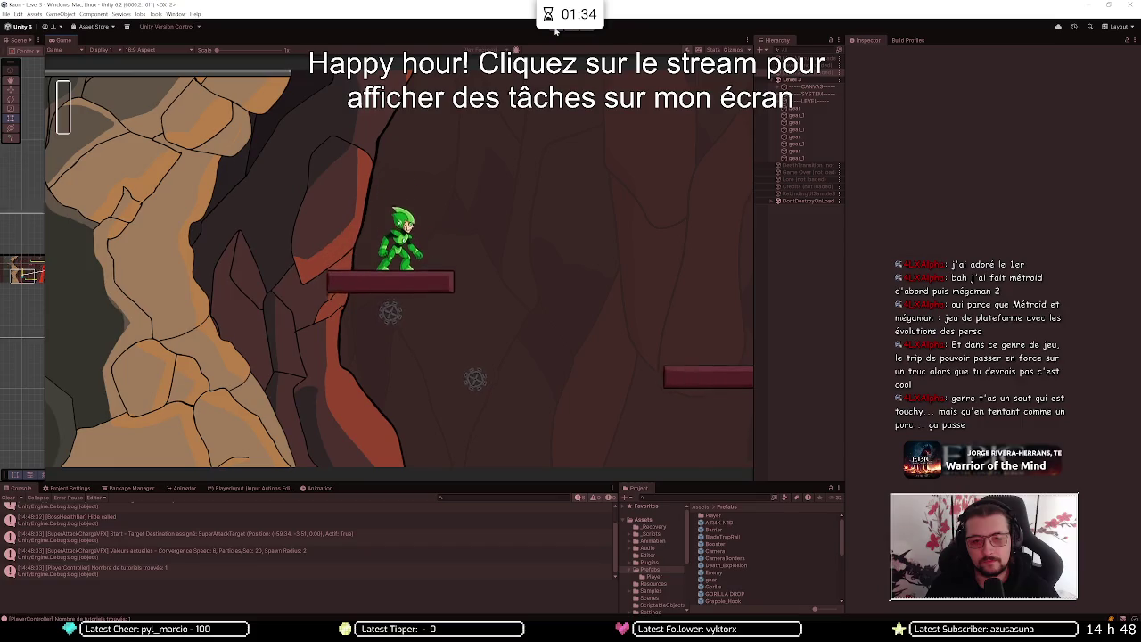
pyautogui.press('shift')
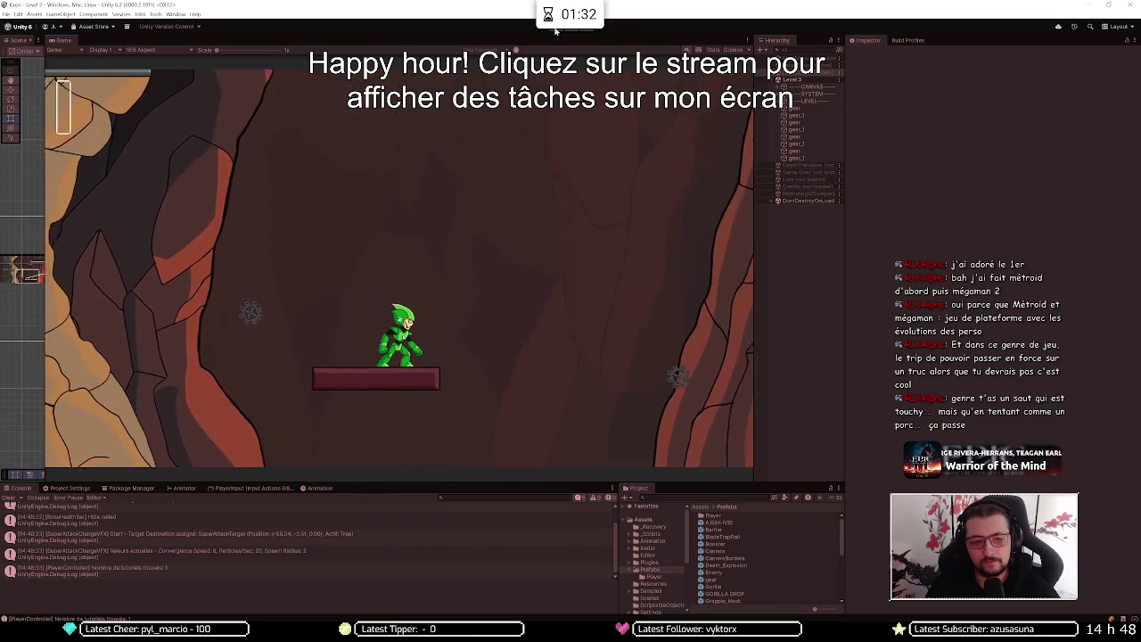
pyautogui.press('space')
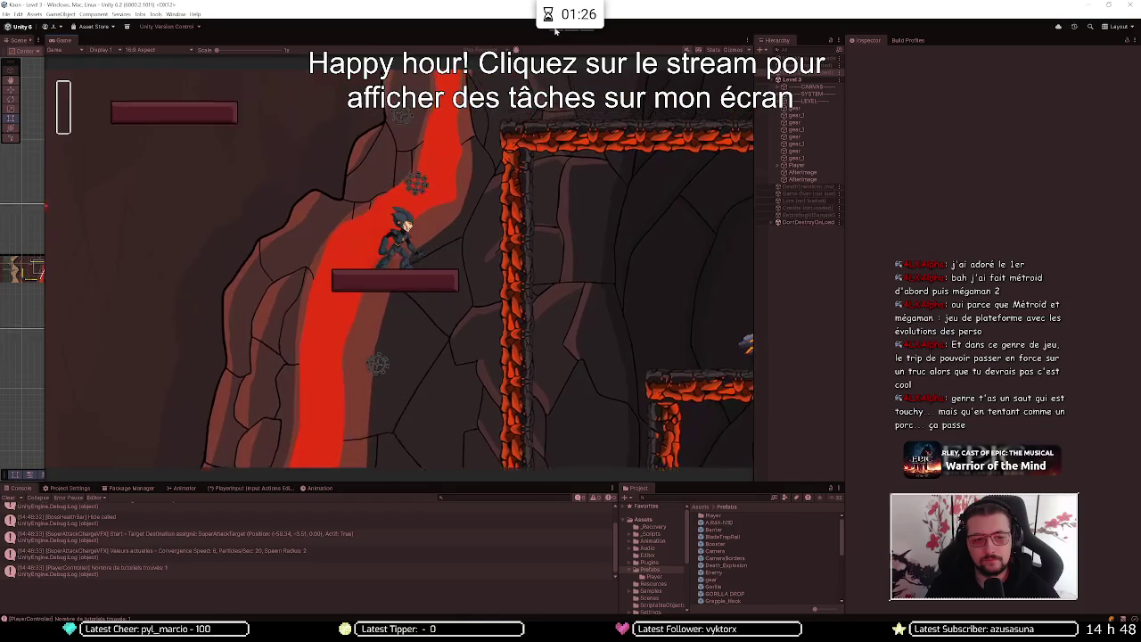
pyautogui.press('space')
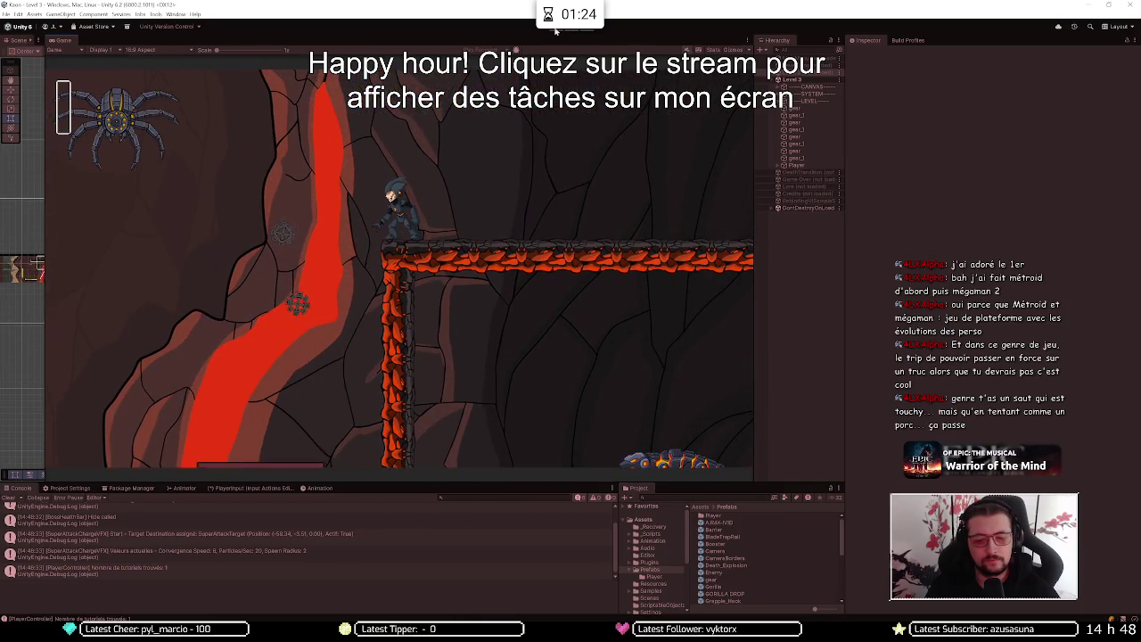
# Jump and thruster-fly left up onto the upper-left ledges
pyautogui.press('Left')
pyautogui.press('space')
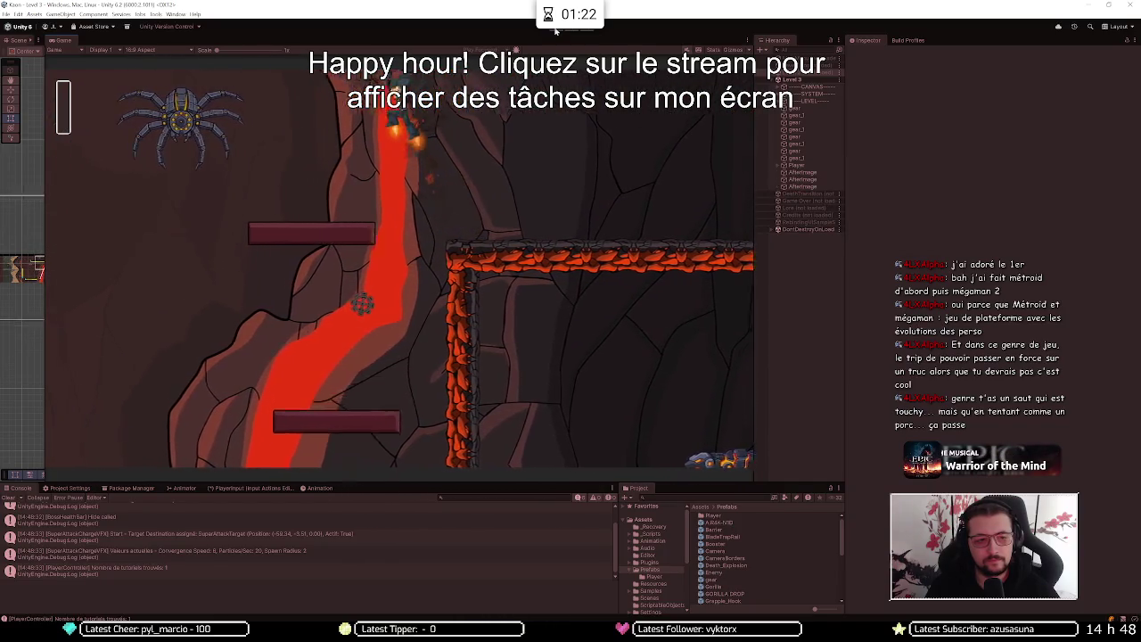
pyautogui.press('Left')
pyautogui.press('space')
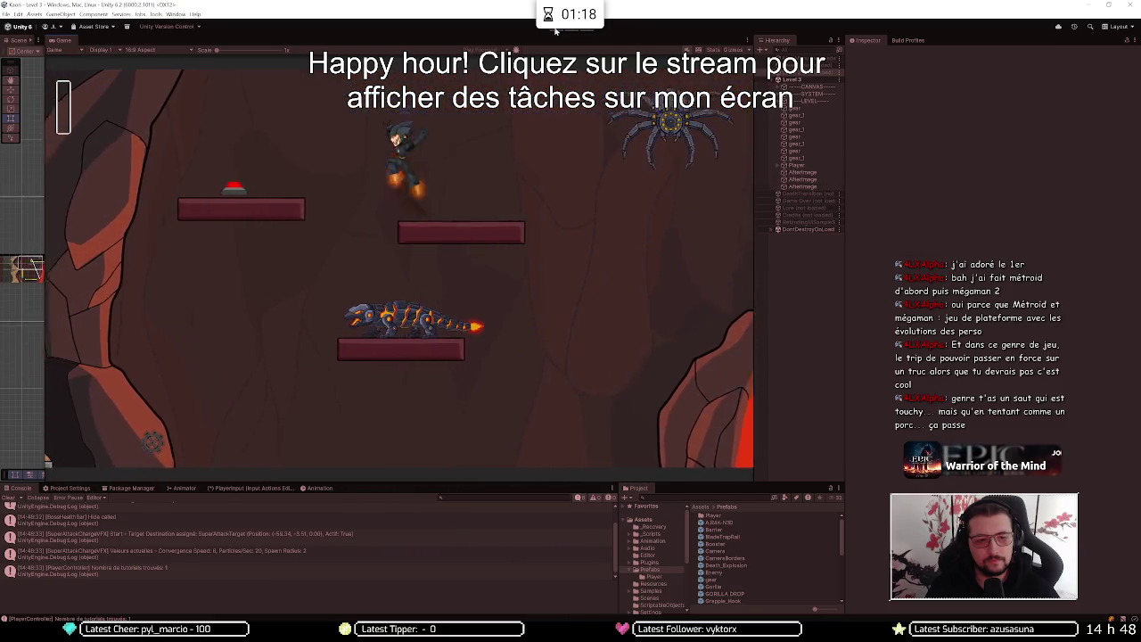
pyautogui.press('Left')
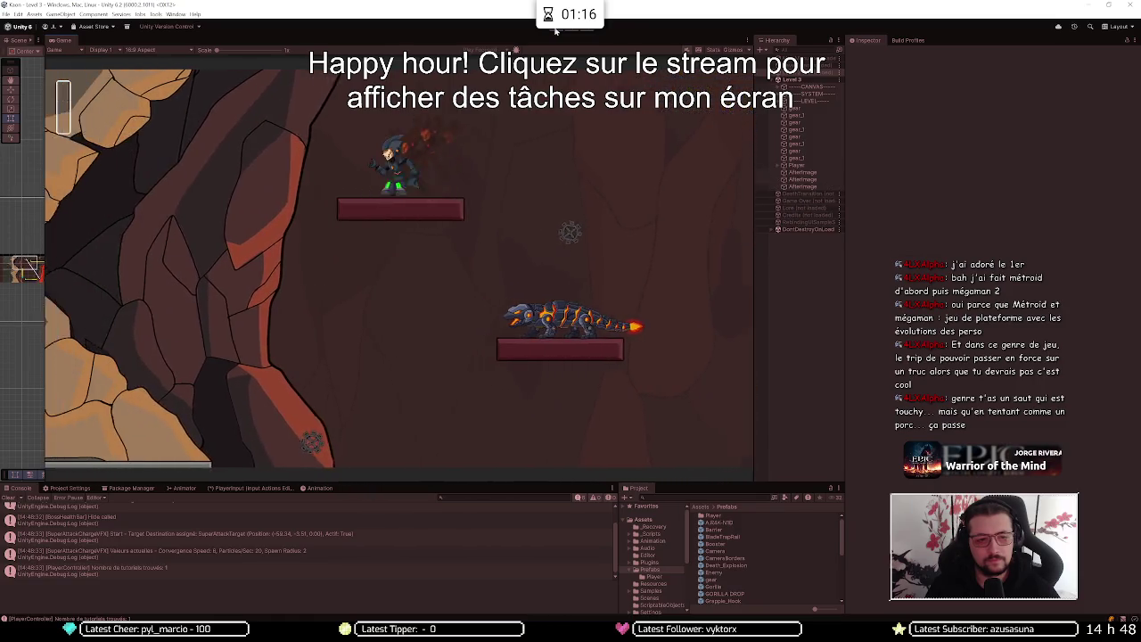
pyautogui.press('Right')
pyautogui.press('space')
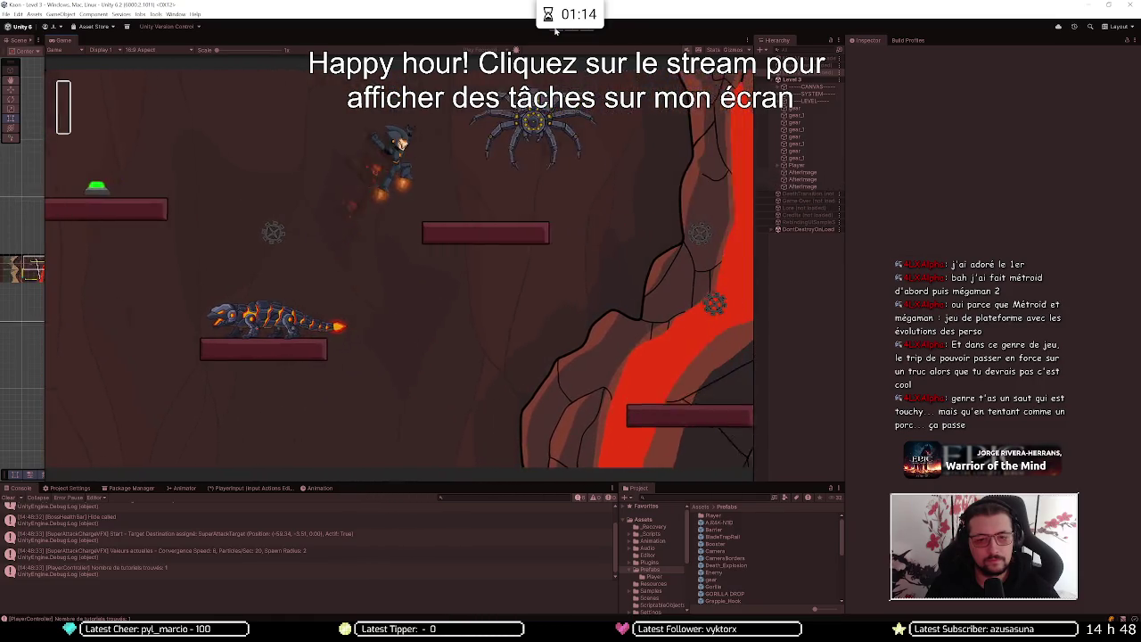
pyautogui.press('Left')
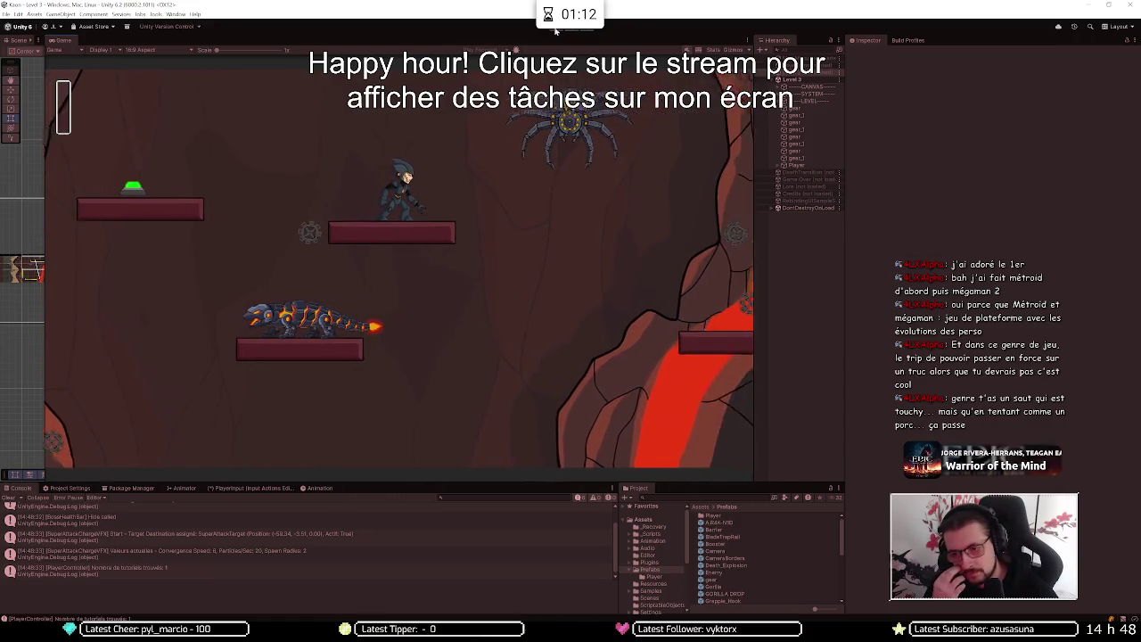
# Run right across the lava-rock platforms and jump onto the hanging disc
pyautogui.press('Right')
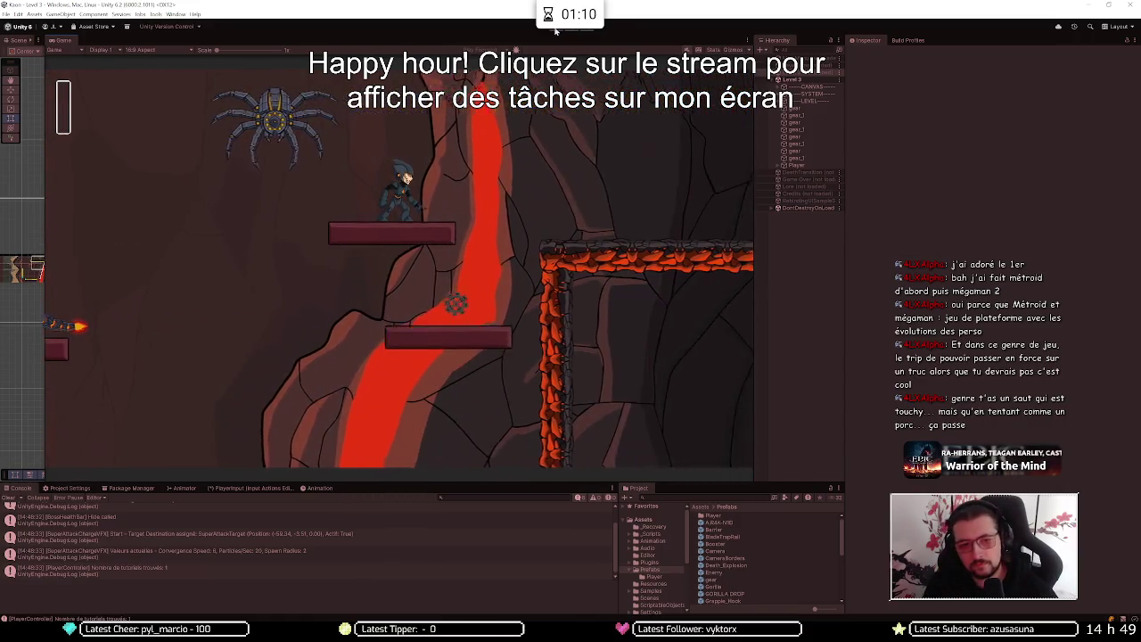
pyautogui.press('Right')
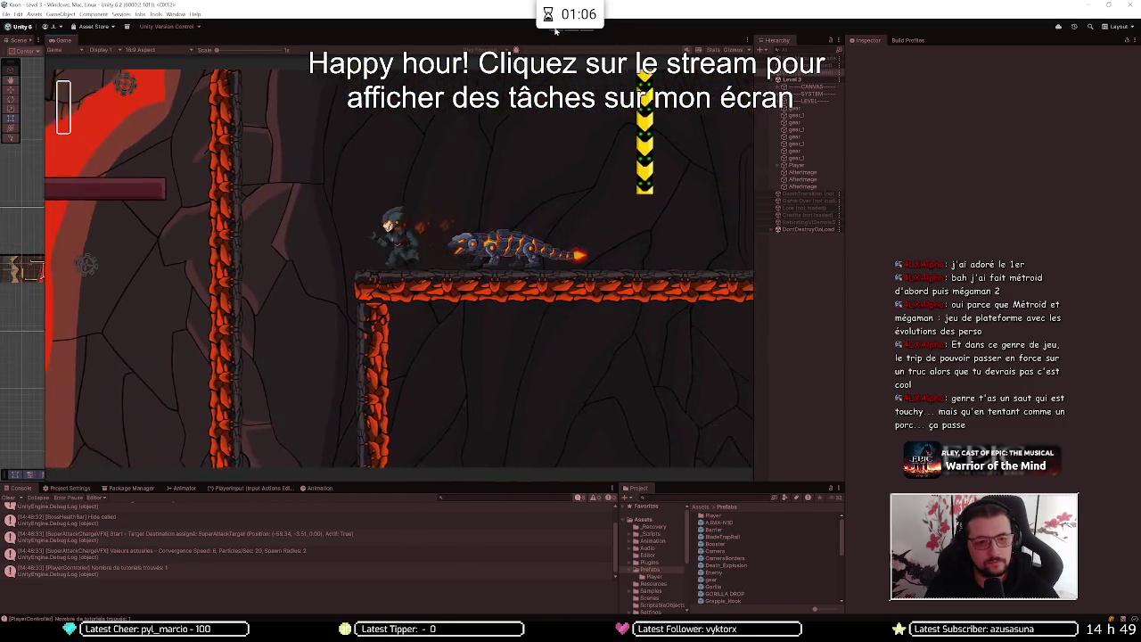
pyautogui.press('Right')
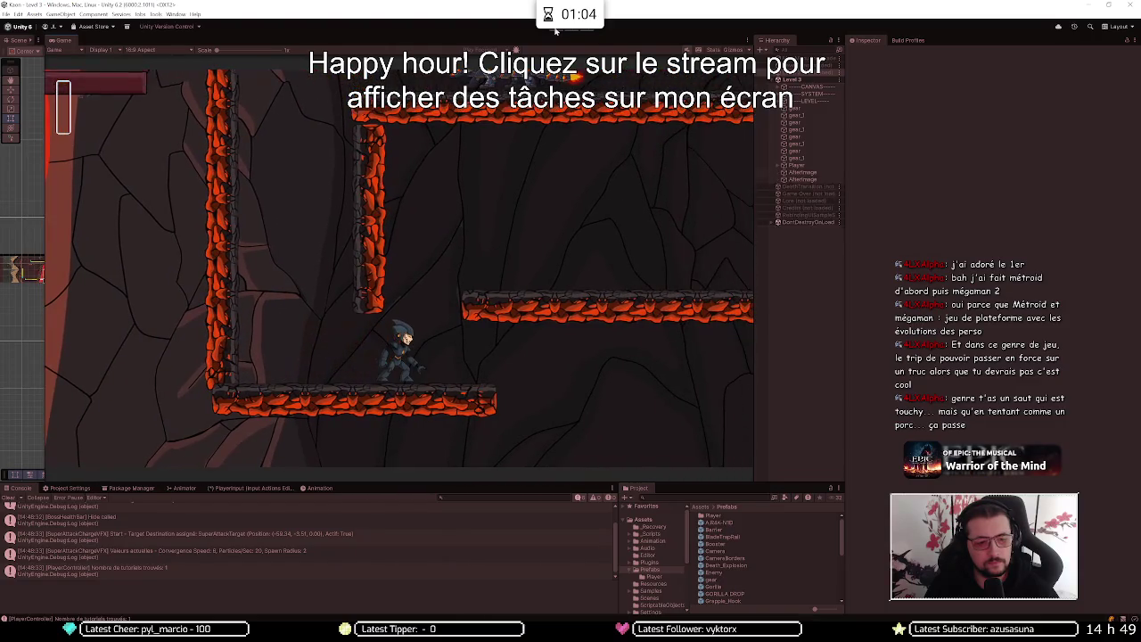
pyautogui.press('Right')
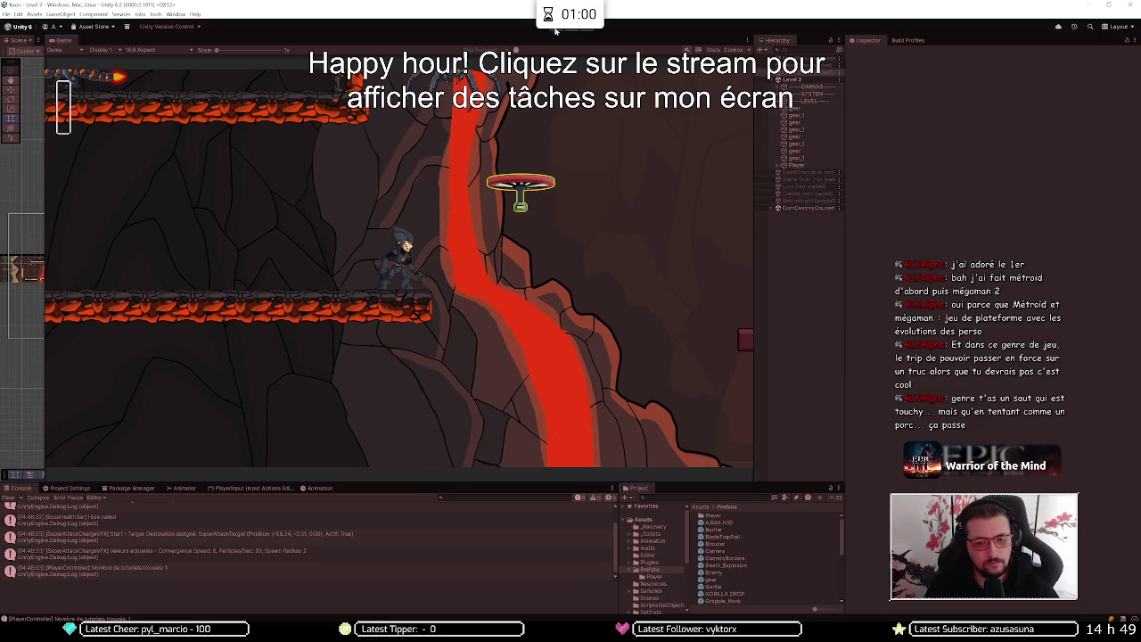
pyautogui.press('space')
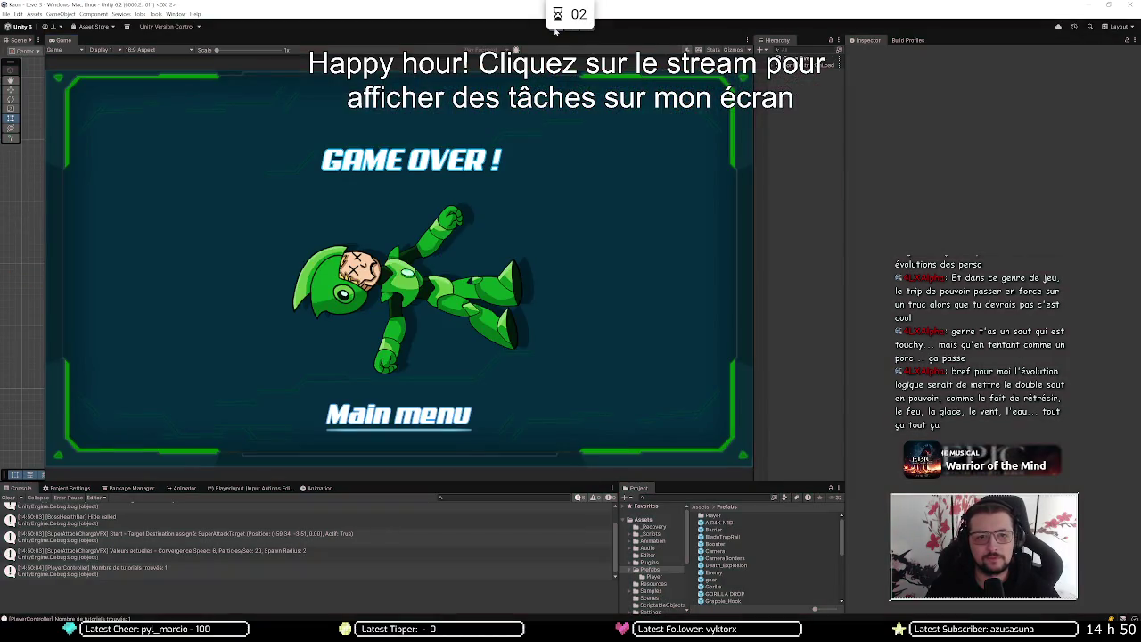
# Dismiss the Game Over screen in the Game view to restart the level
pyautogui.click(554, 28)
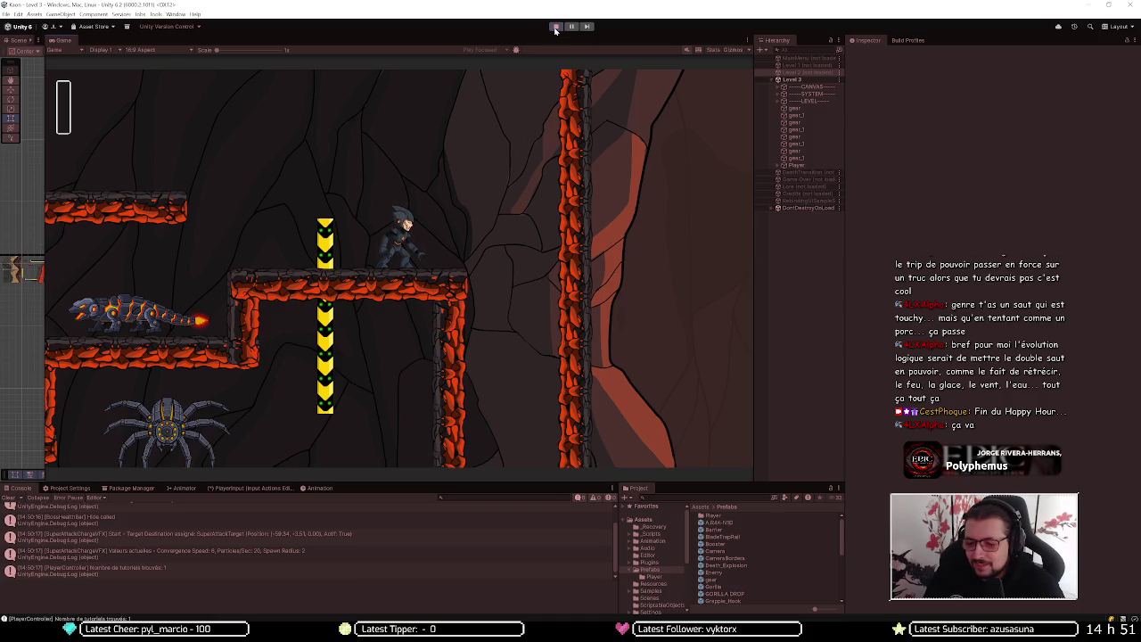
# Drop to the lower lava platform, jet up the wall and grab the red disc
pyautogui.press('d')
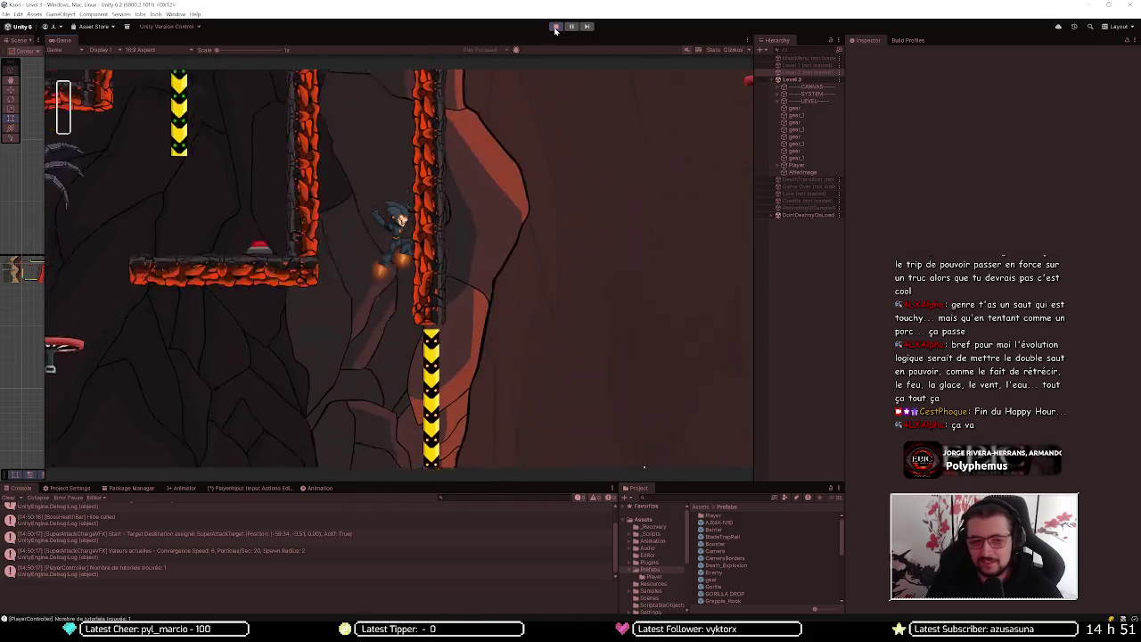
pyautogui.press('space')
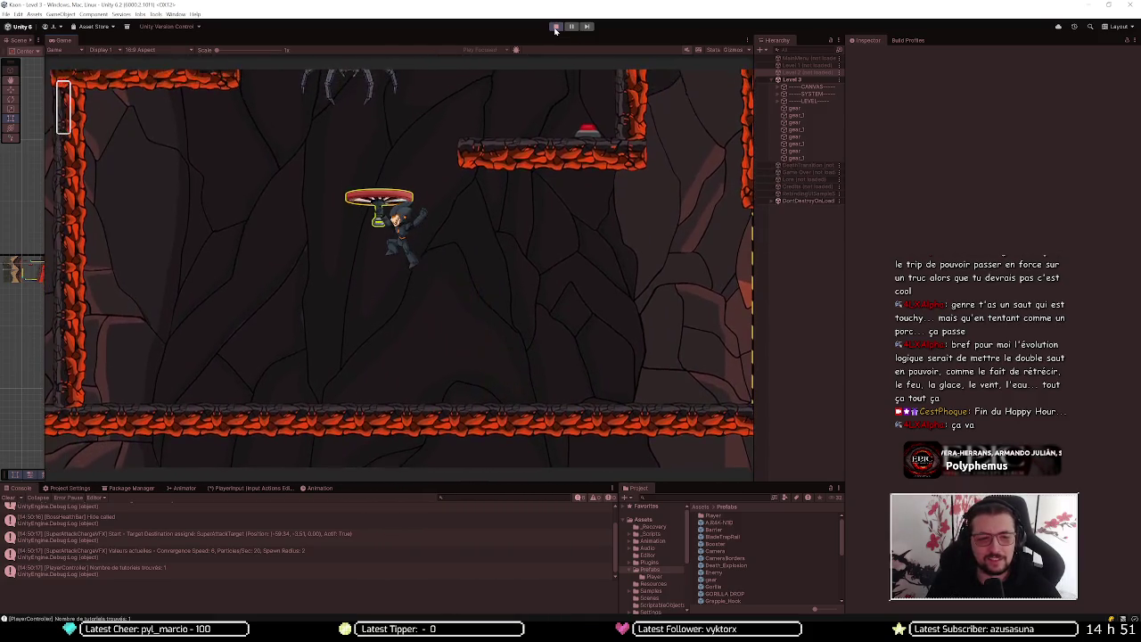
pyautogui.press('d')
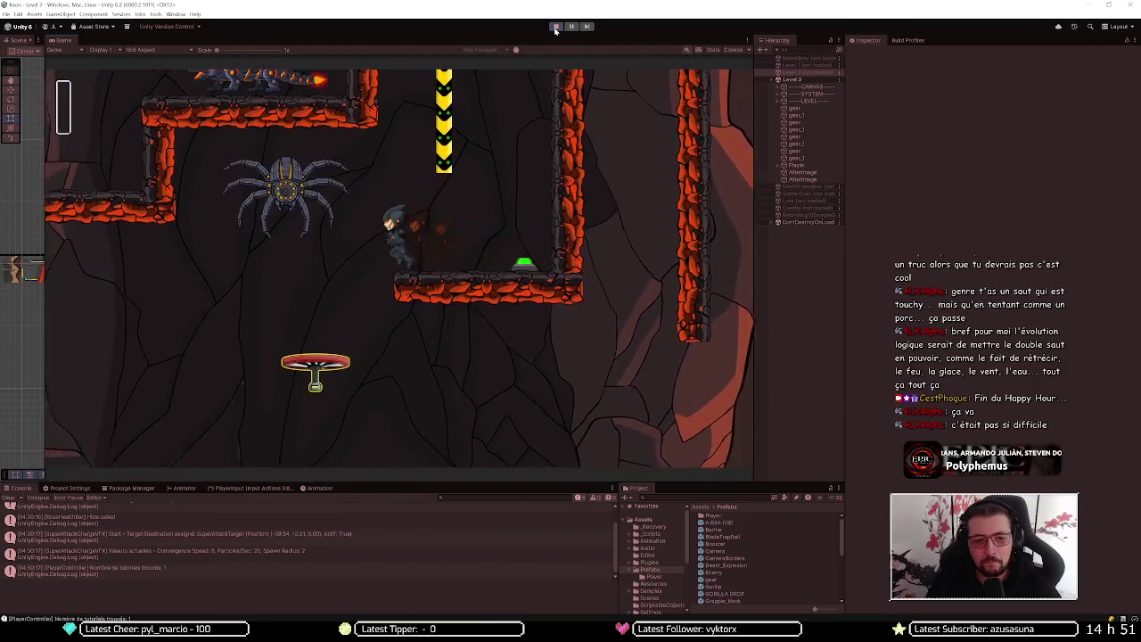
pyautogui.press('d')
pyautogui.press('space')
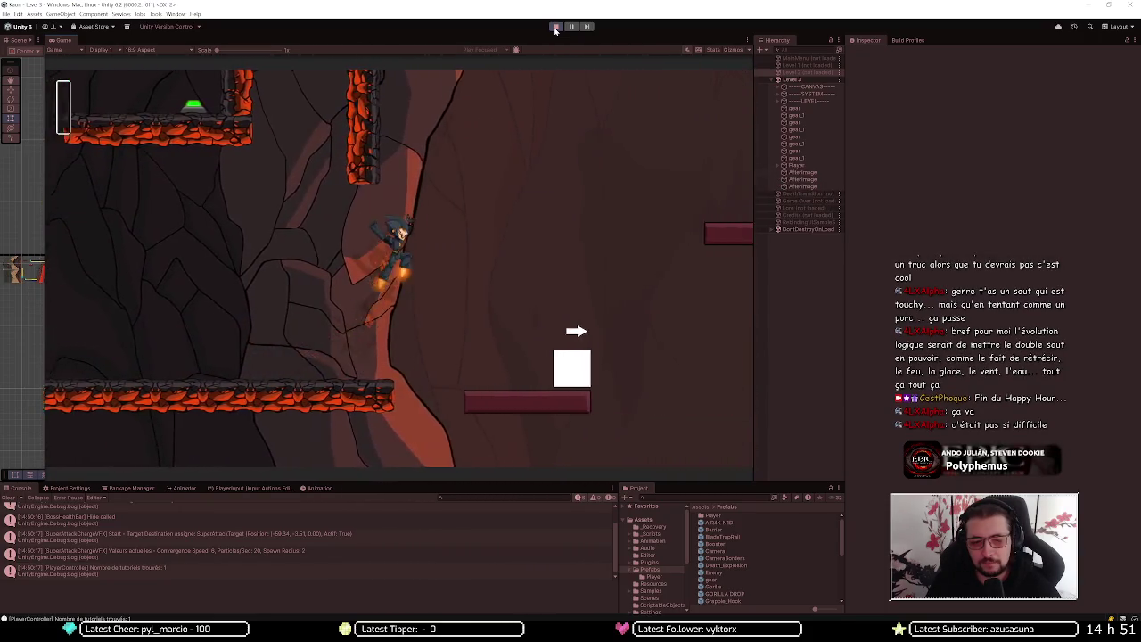
pyautogui.press('space')
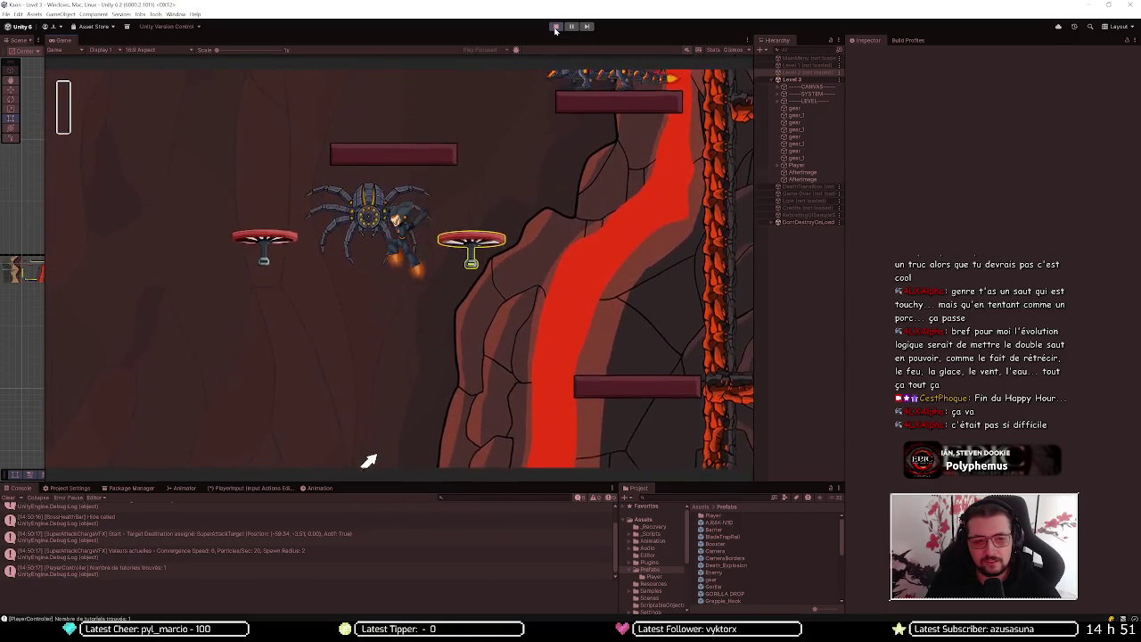
pyautogui.press('a')
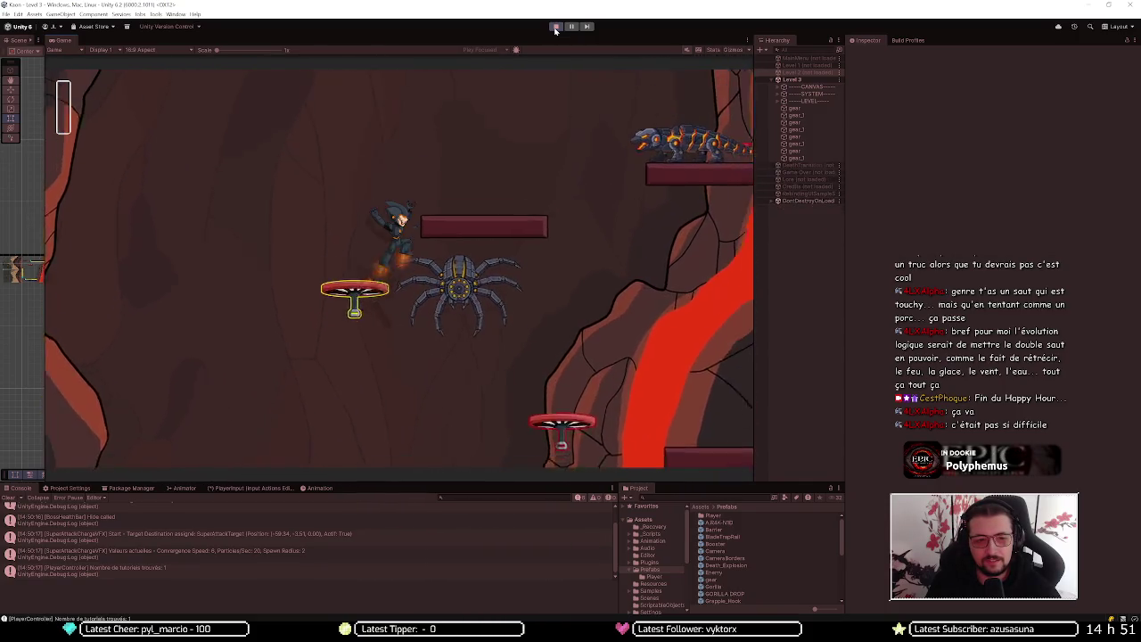
# Jet past the spider, ride the red disc and run across the platforms past the gorilla
pyautogui.press('d')
pyautogui.press('space')
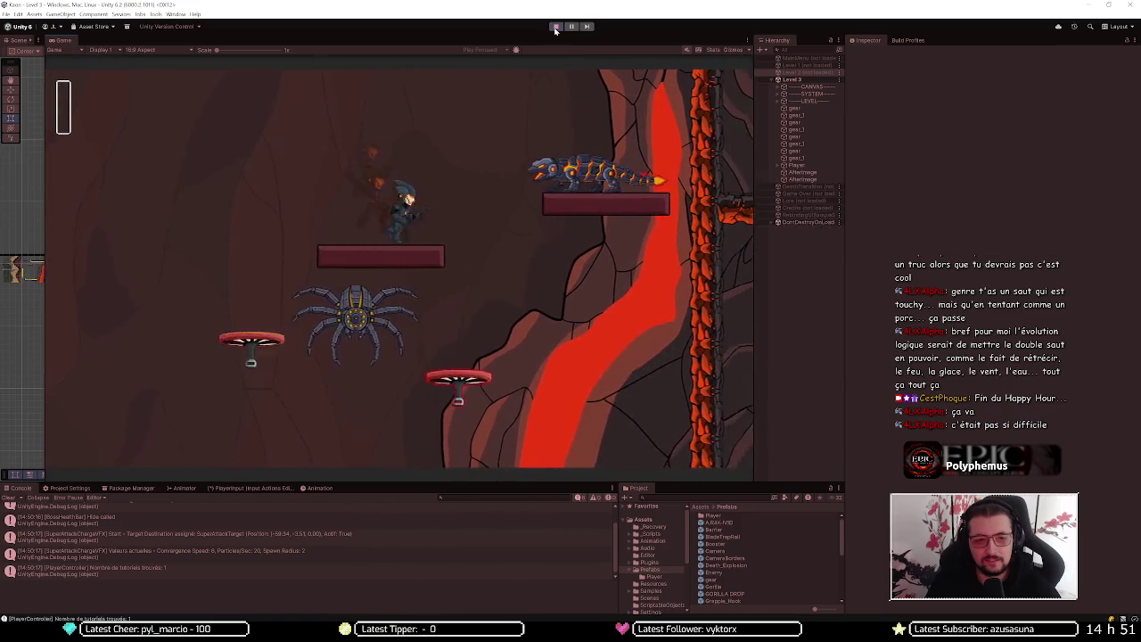
pyautogui.press('a')
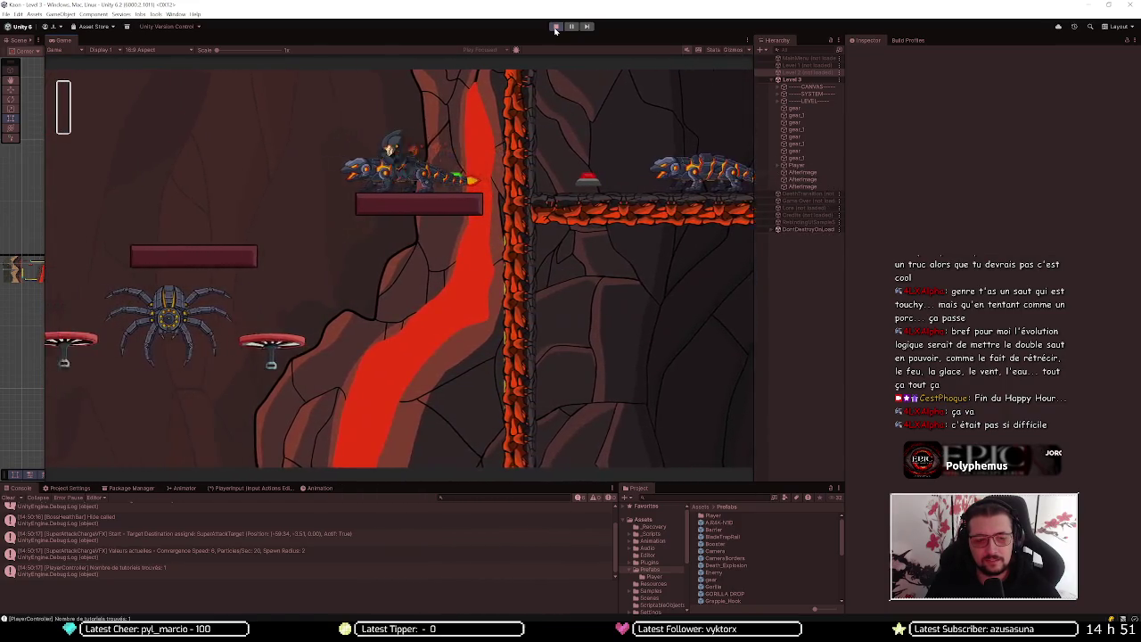
pyautogui.press('a')
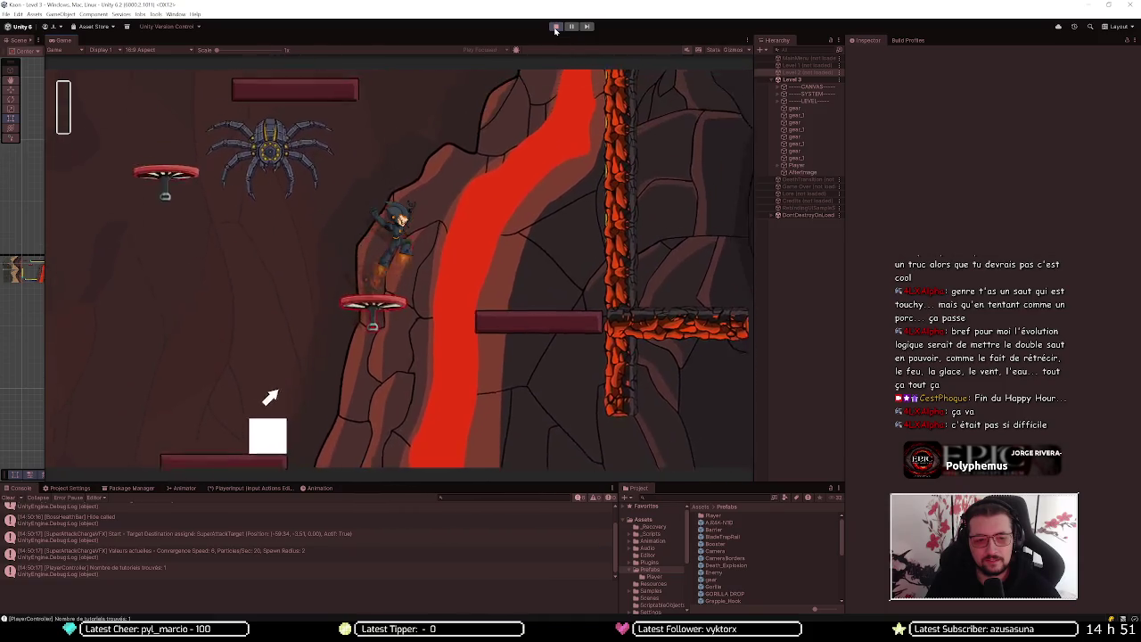
pyautogui.press('d')
pyautogui.press('d')
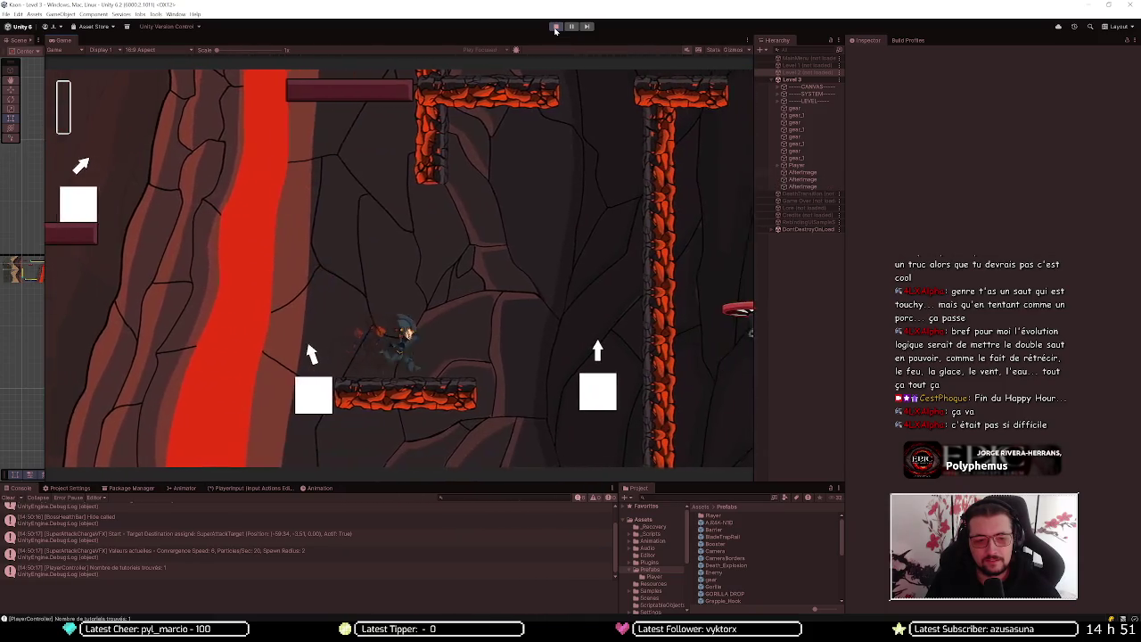
pyautogui.press('d')
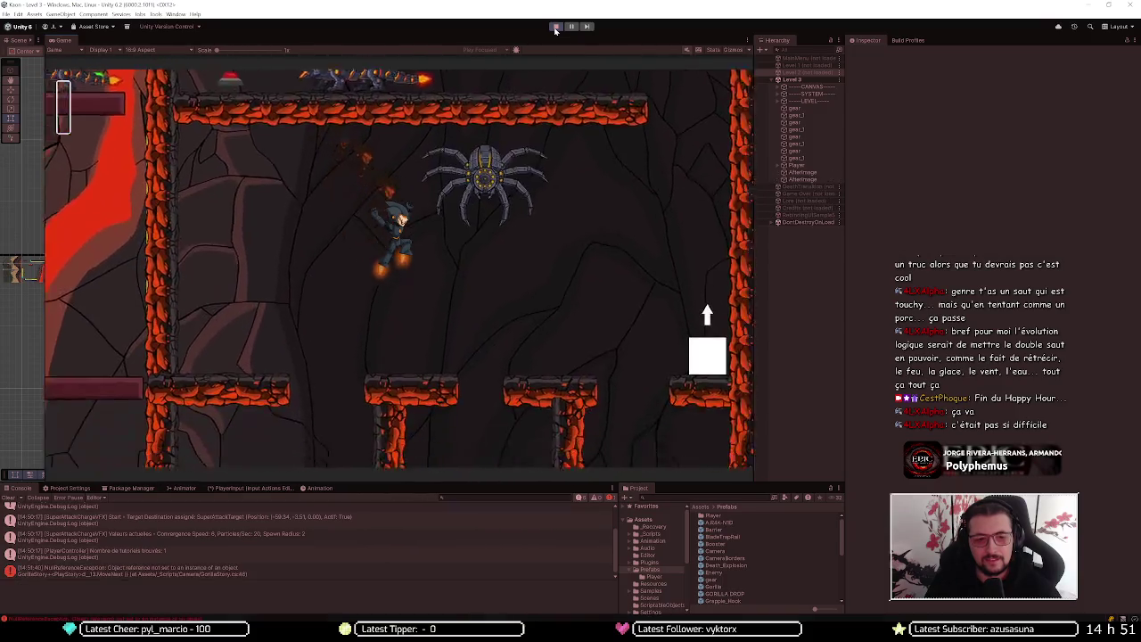
pyautogui.press('d')
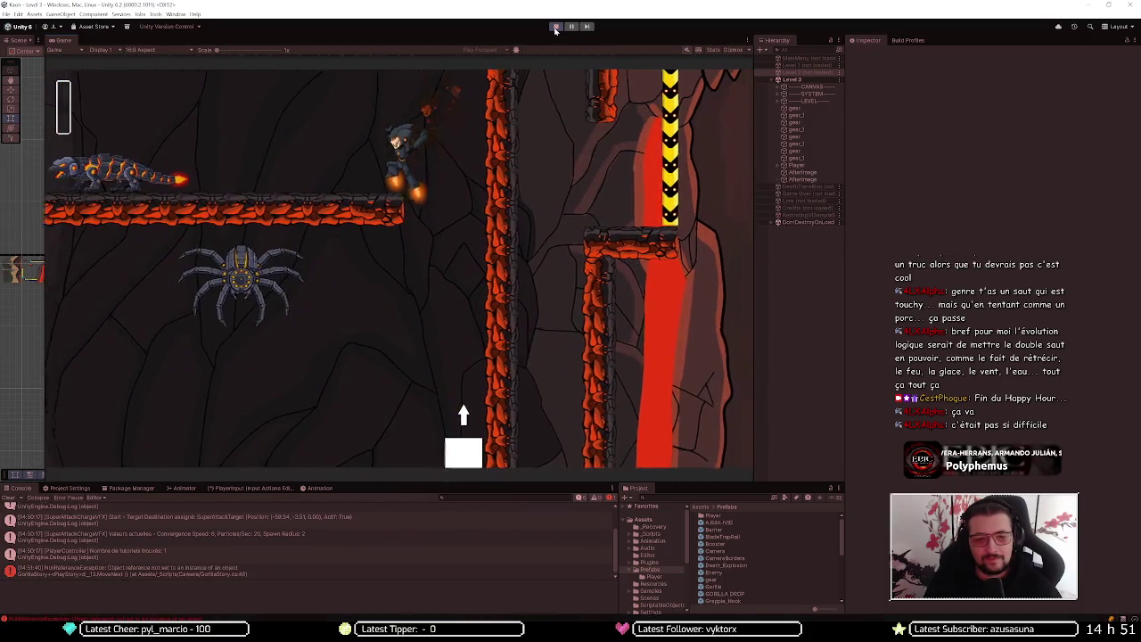
pyautogui.press('a')
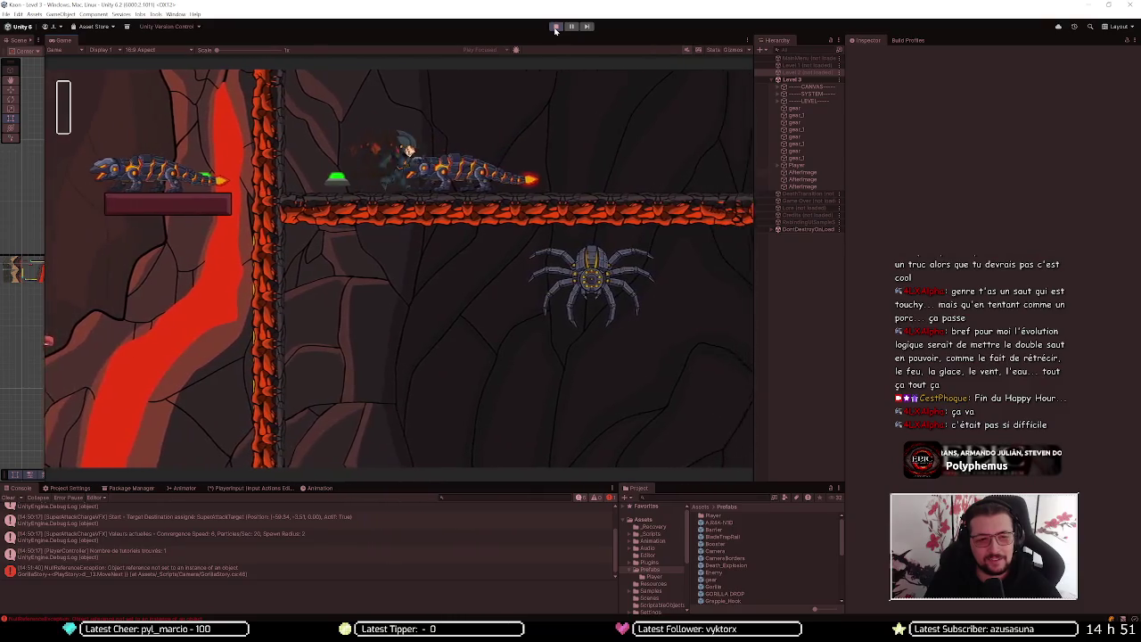
pyautogui.press('d')
# Climb past the gear platforms, then jump left toward the edge until falling into the lava
pyautogui.press('space')
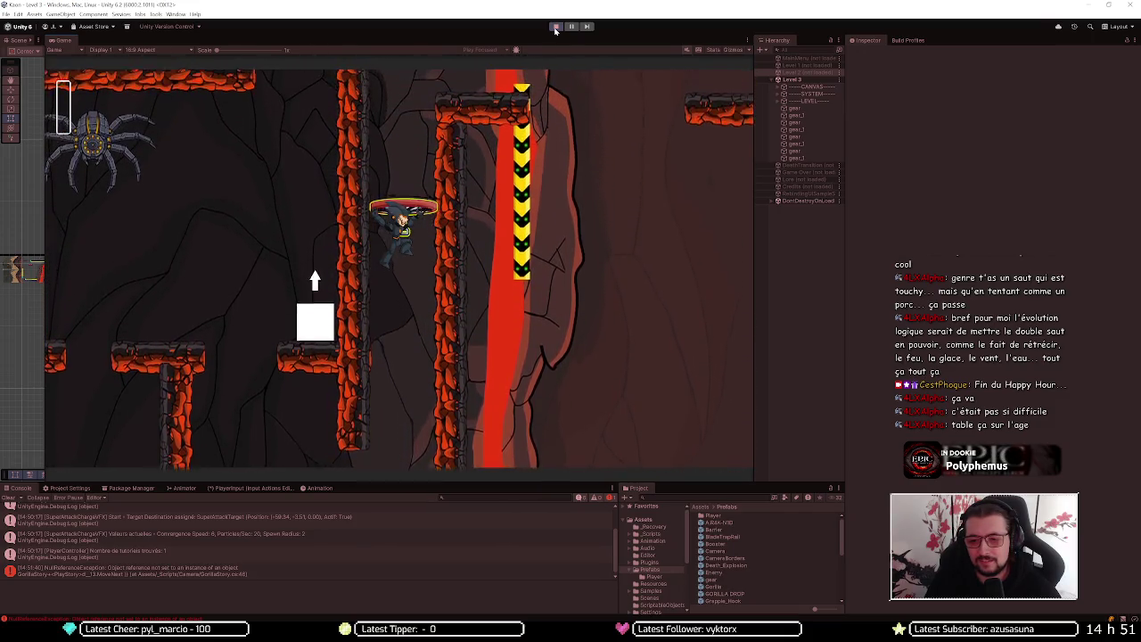
pyautogui.press('space')
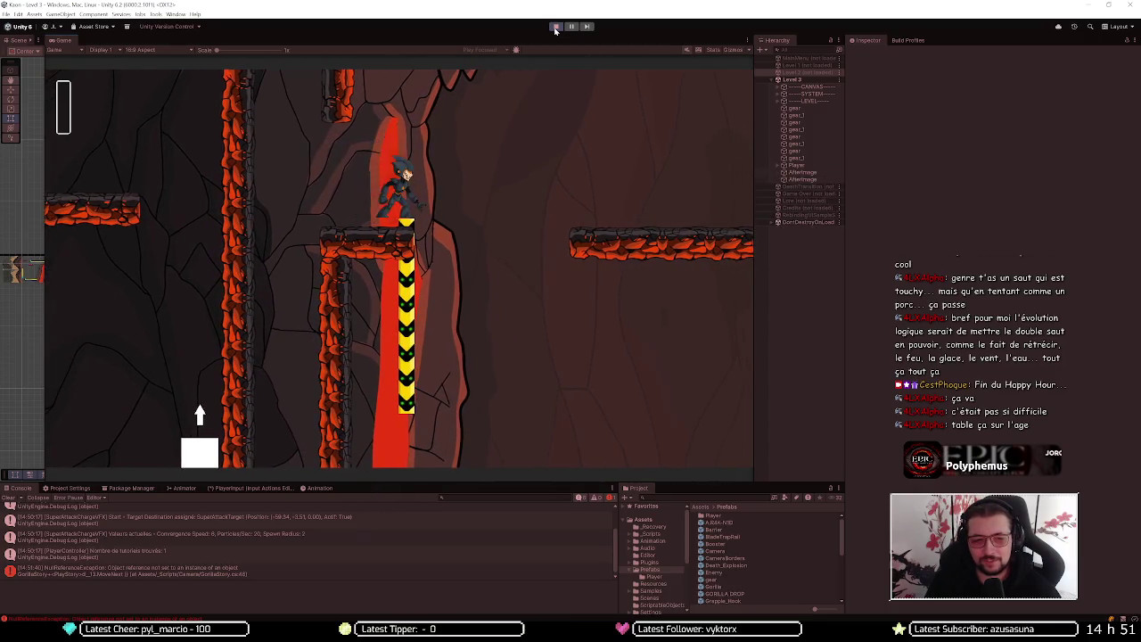
pyautogui.press('d')
pyautogui.press('space')
pyautogui.press('space')
pyautogui.press('a')
pyautogui.press('space')
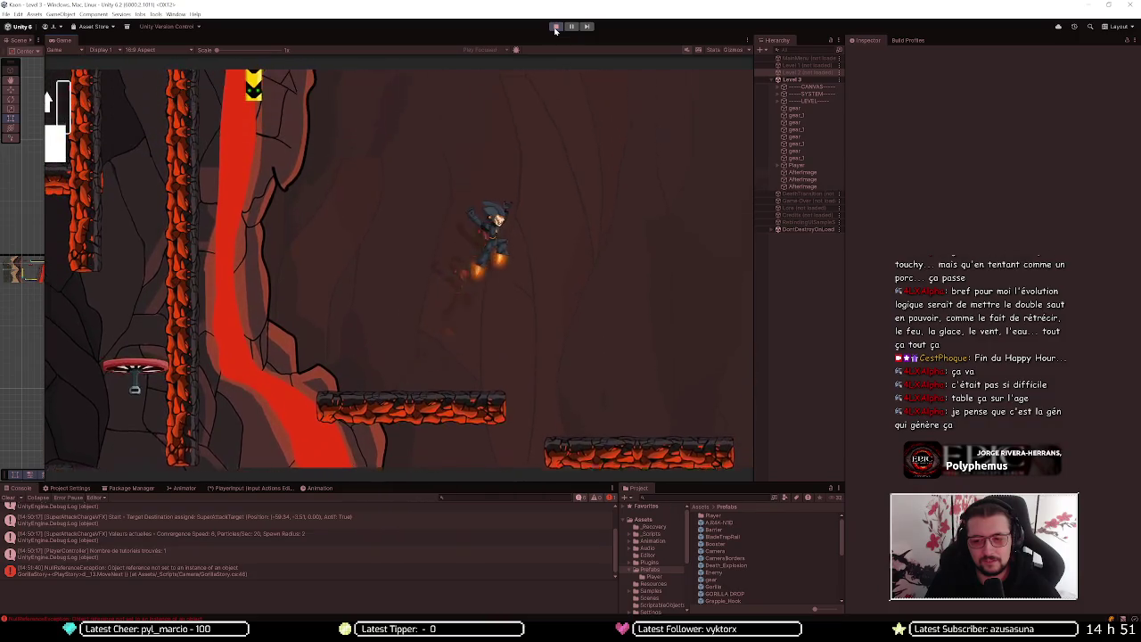
pyautogui.press('a')
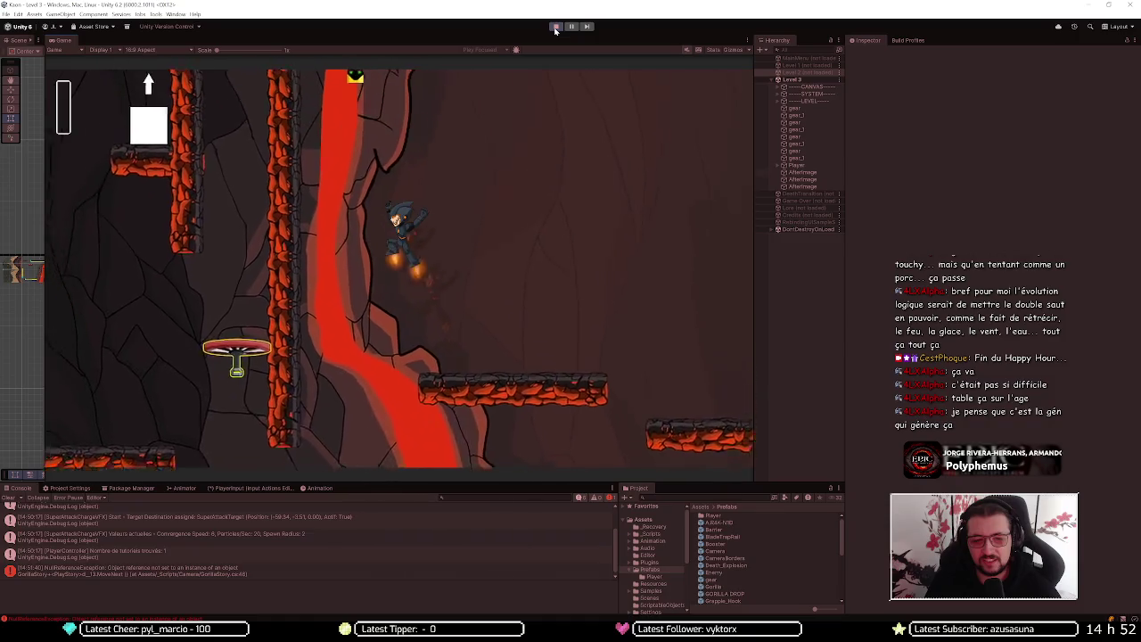
pyautogui.press('space')
pyautogui.press('space')
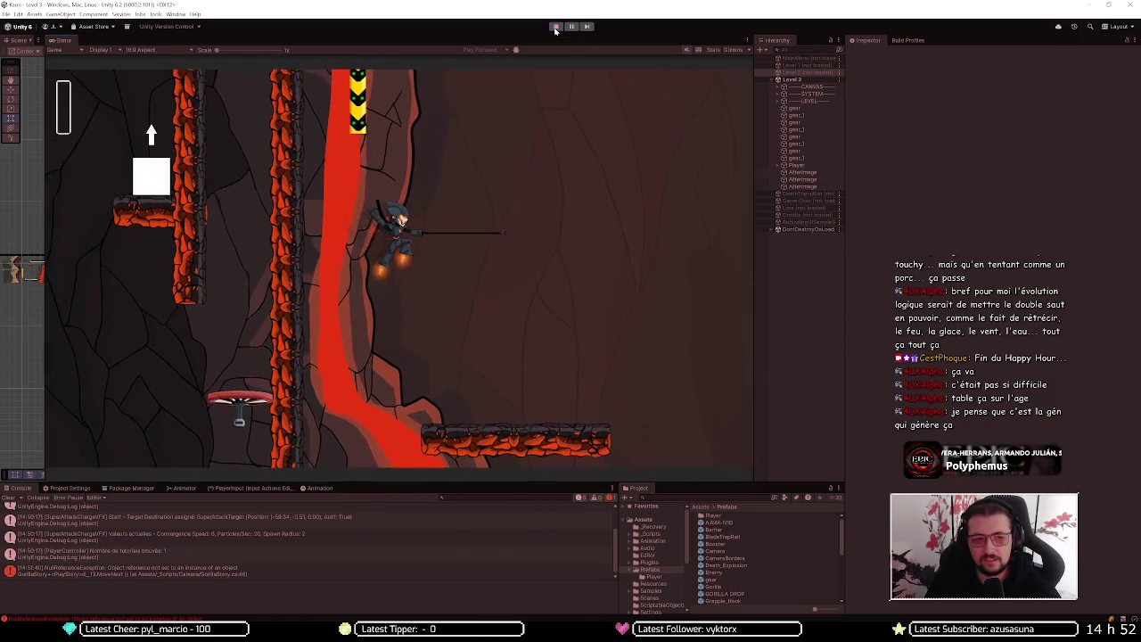
pyautogui.press('a')
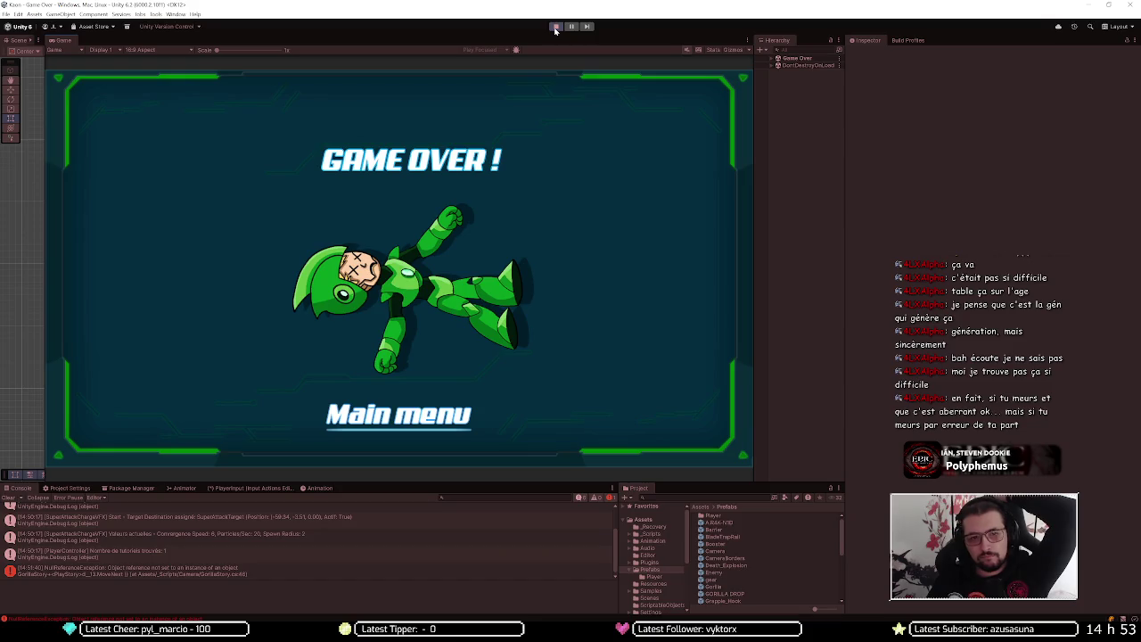
# Stop the playtest run while the GAME OVER screen is shown
pyautogui.click(555, 27)
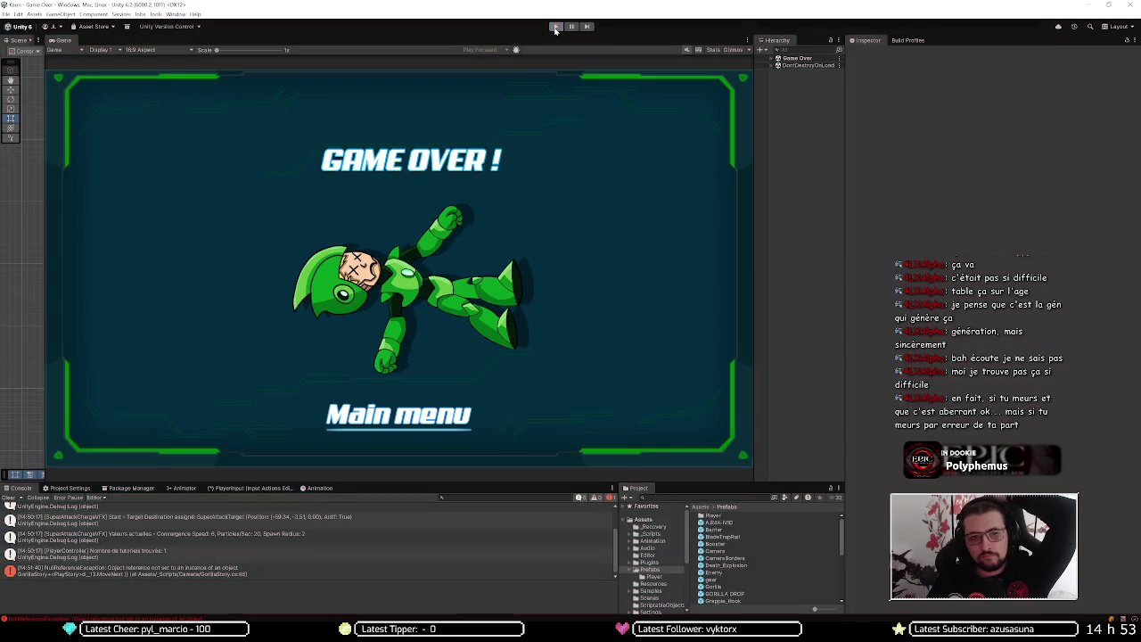
# Restart the Level 3 playtest and jump-dash the character up toward the lava grapple platform
pyautogui.click(554, 27)
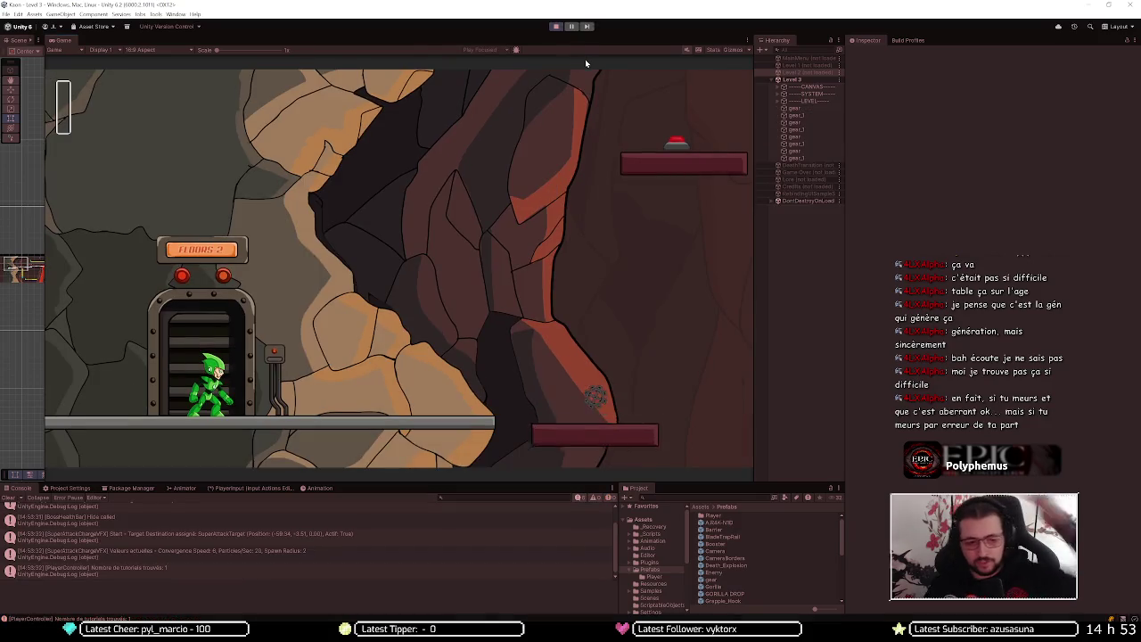
pyautogui.press('Right')
pyautogui.press('space')
pyautogui.press('Right')
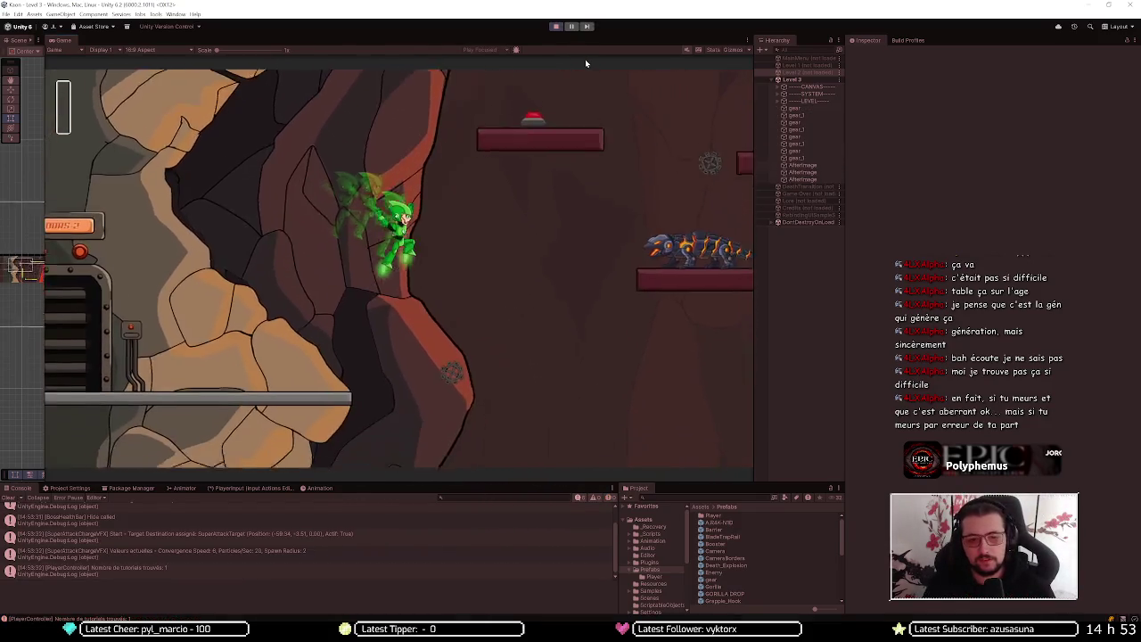
pyautogui.press('space')
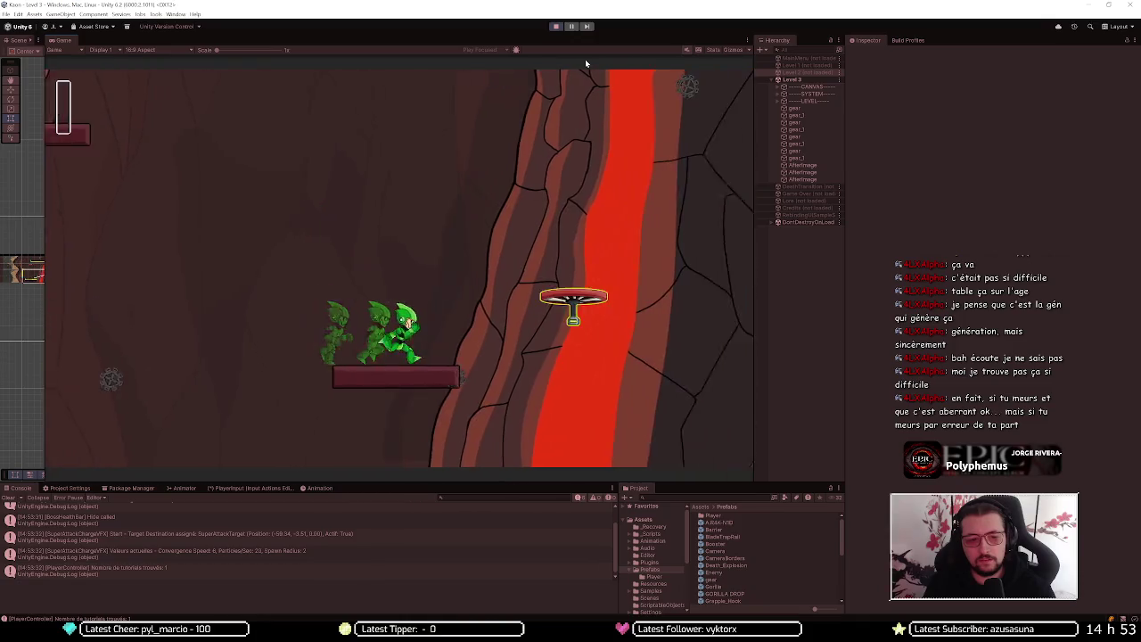
pyautogui.press('space')
# Climb the platforms past the lava rings and jump onto the lava-rock ledge
pyautogui.press('space')
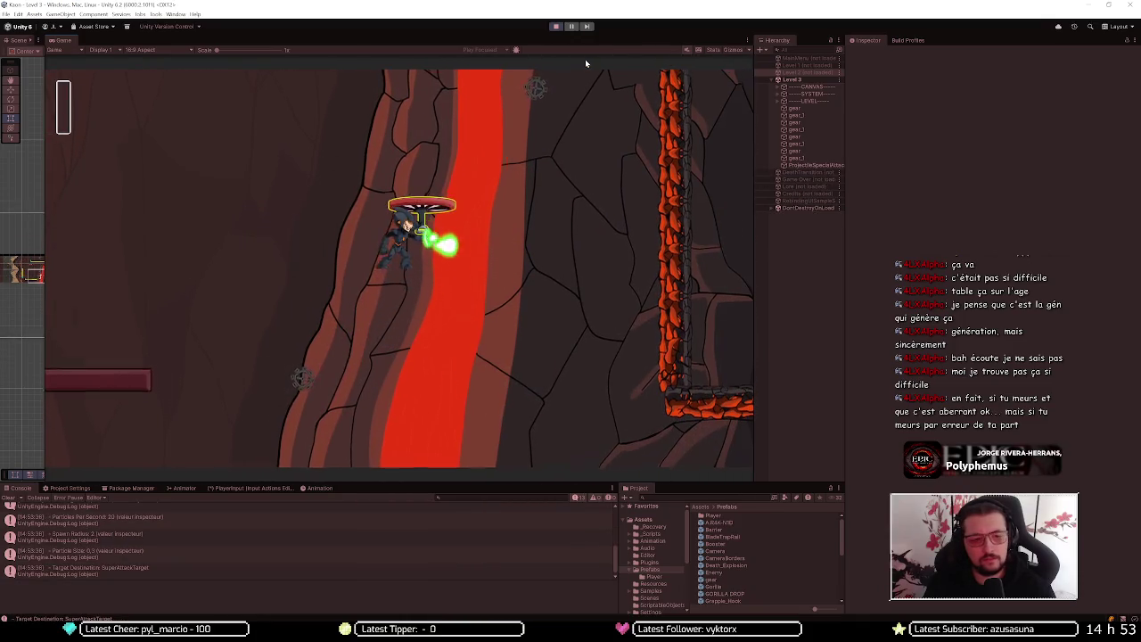
pyautogui.press('space')
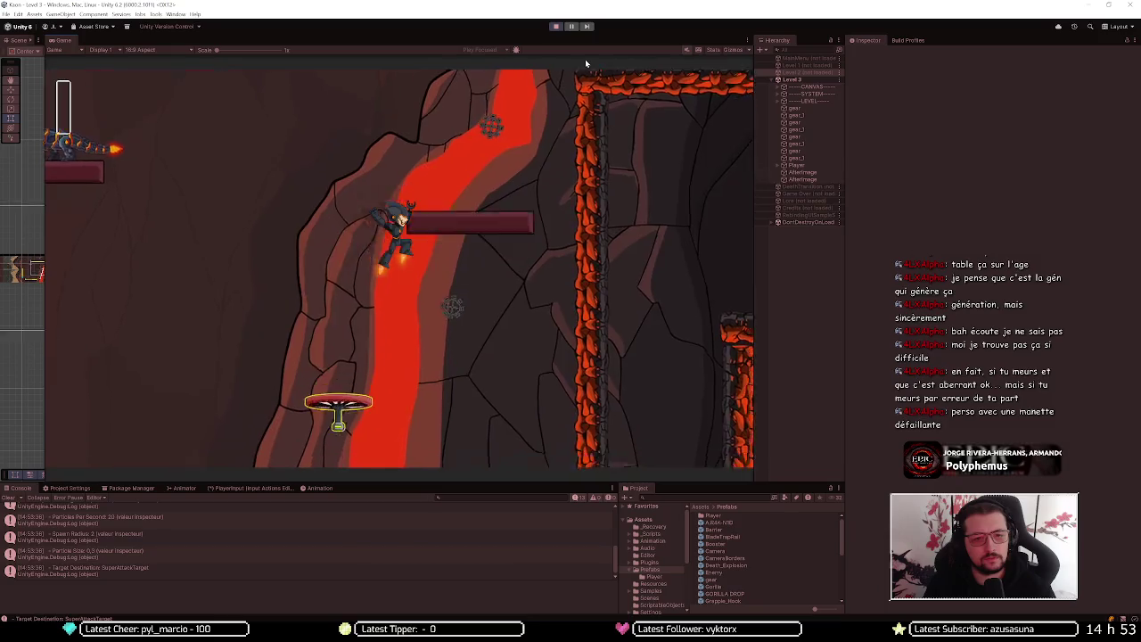
pyautogui.press('space')
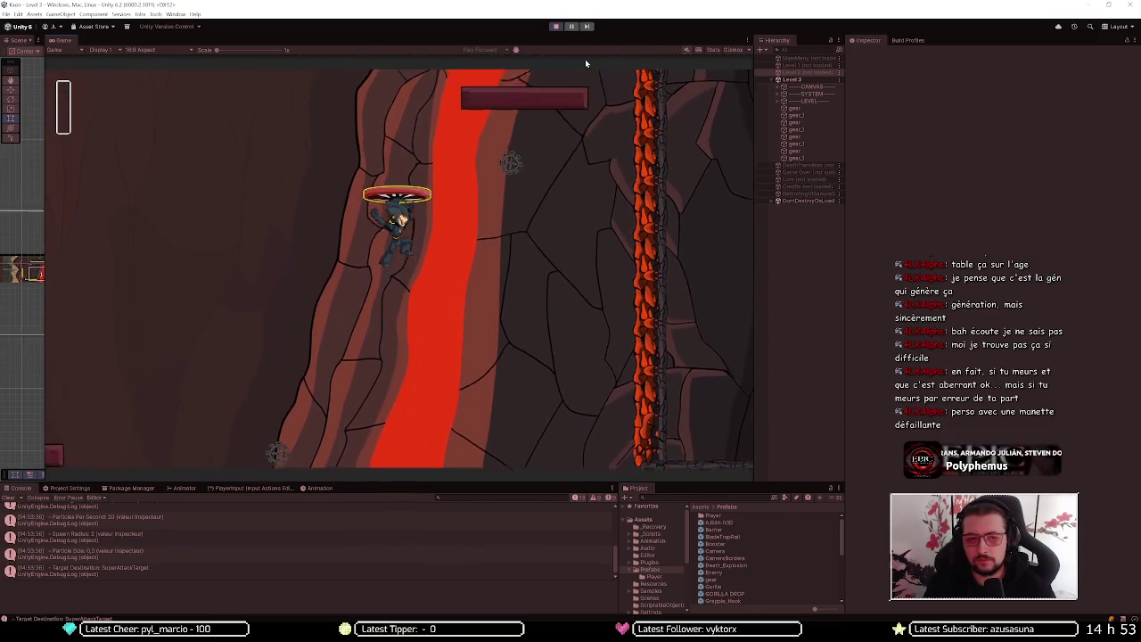
pyautogui.press('space')
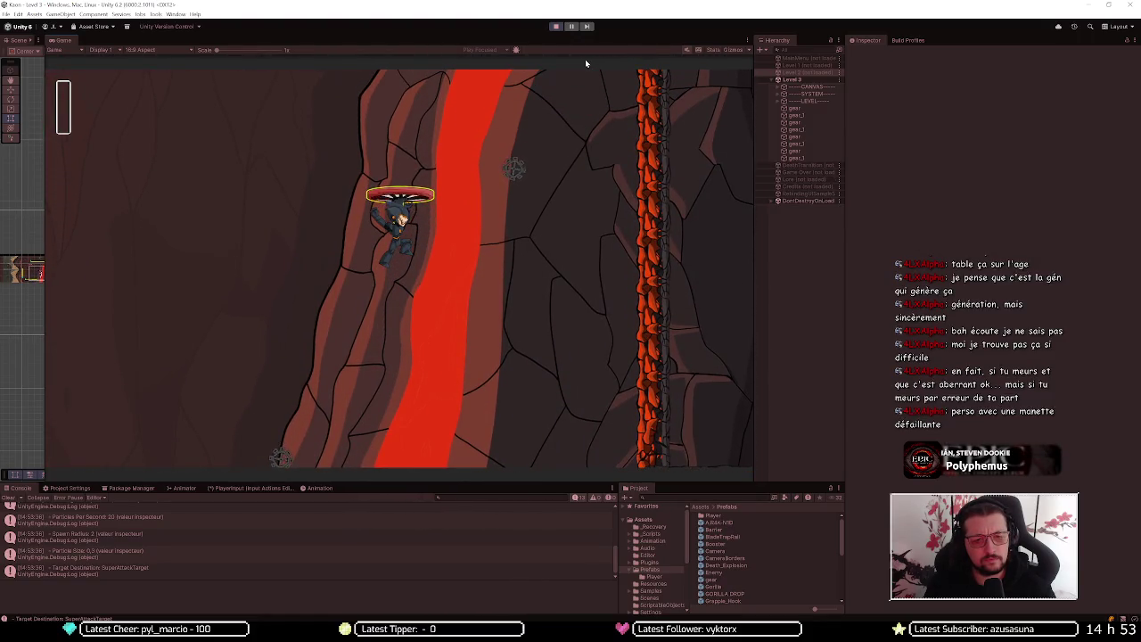
pyautogui.press('space')
pyautogui.press('Right')
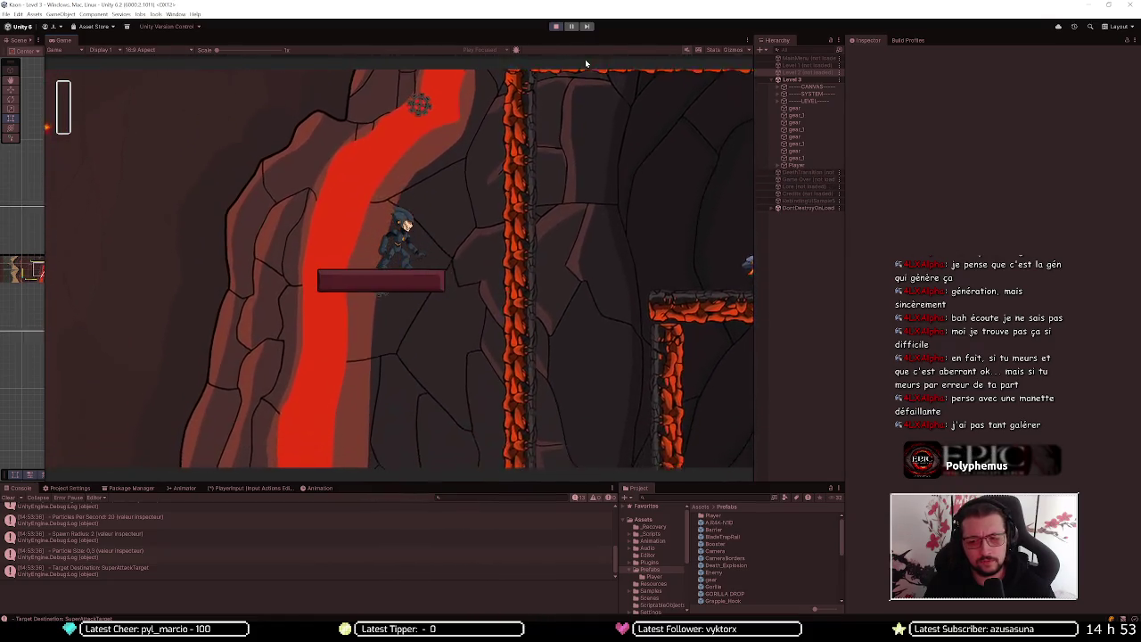
pyautogui.press('space')
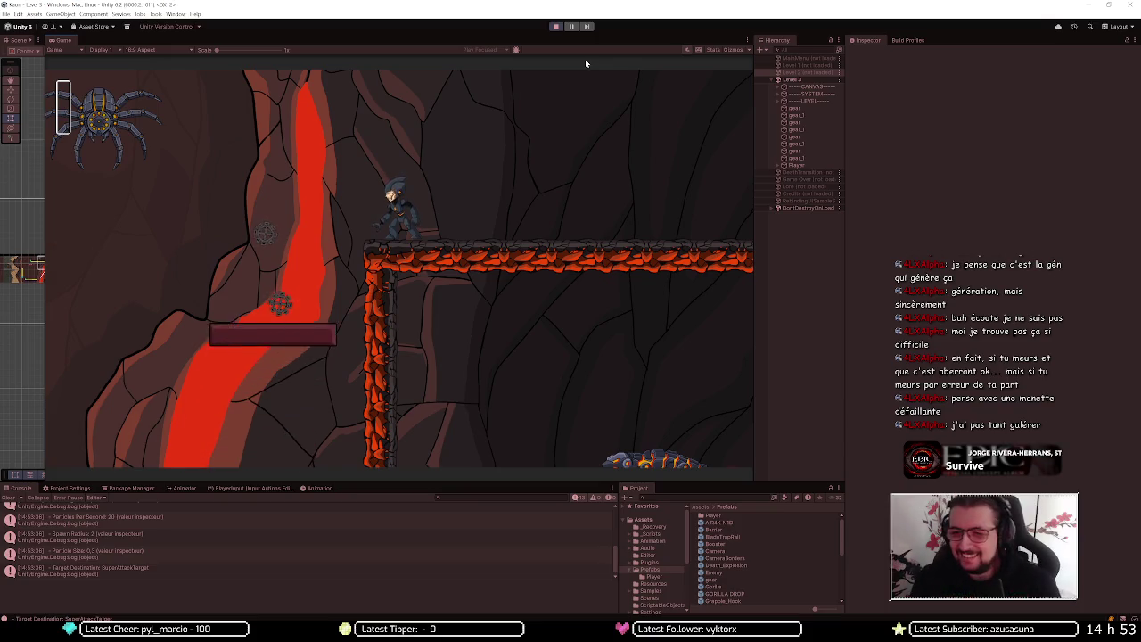
# Jump from the ledge, then deactivate the Sky object under LEVEL > LevelPhysics
pyautogui.press('space')
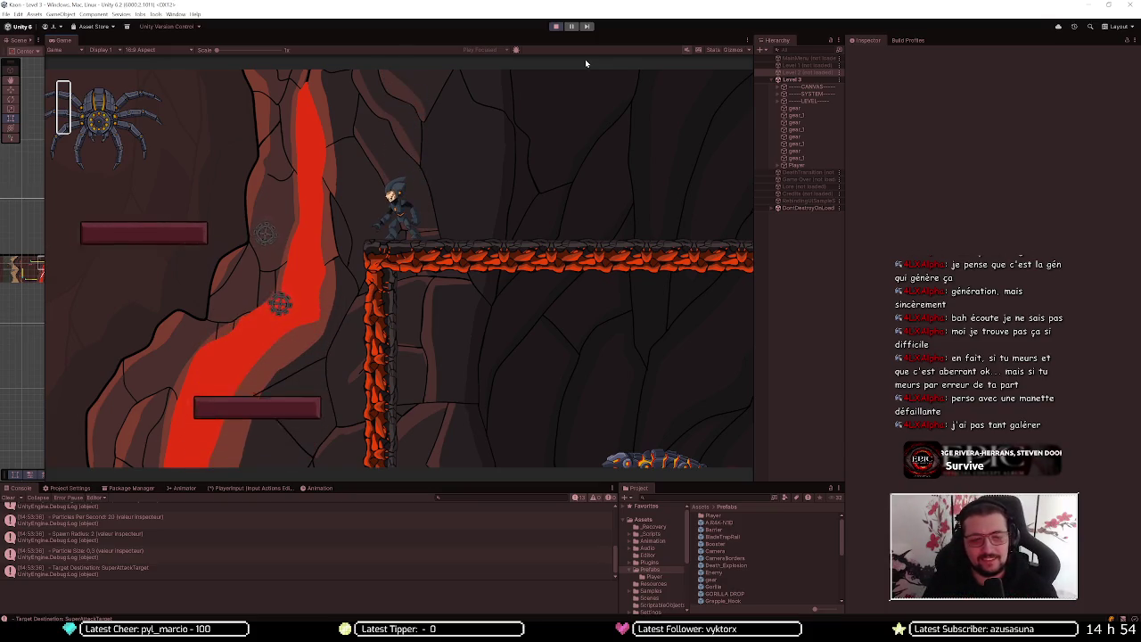
pyautogui.click(783, 101)
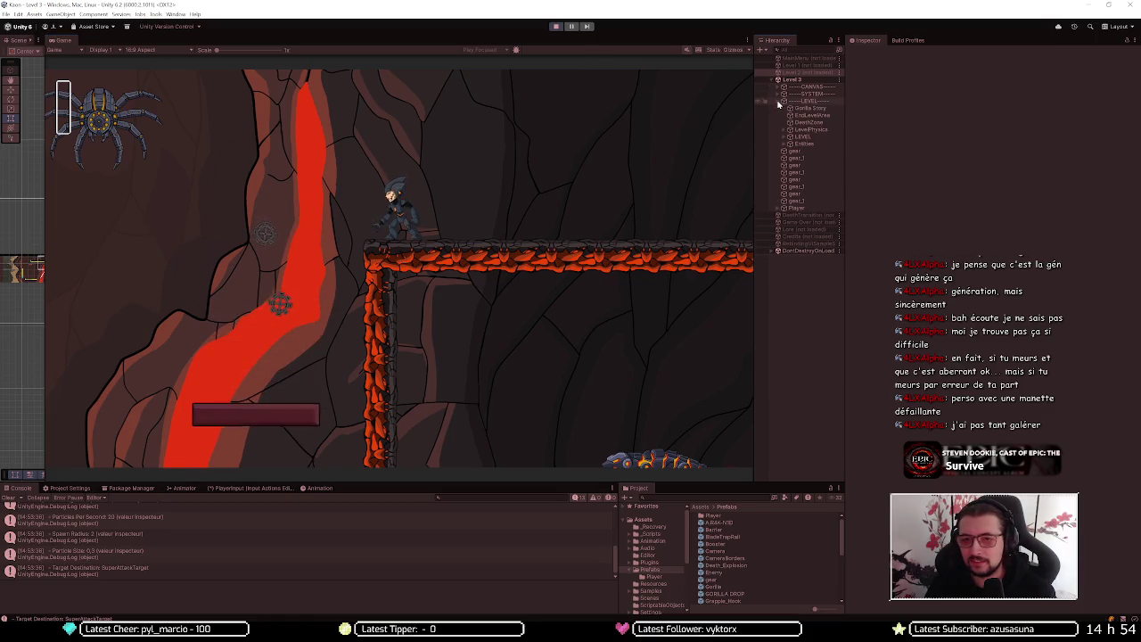
pyautogui.click(796, 152)
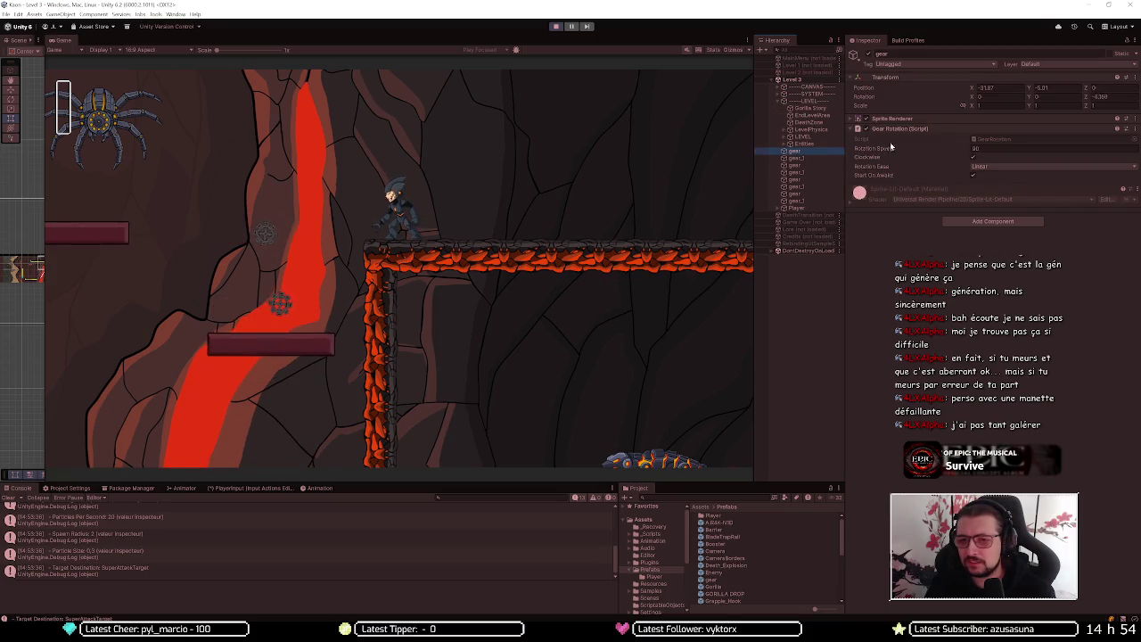
pyautogui.click(788, 129)
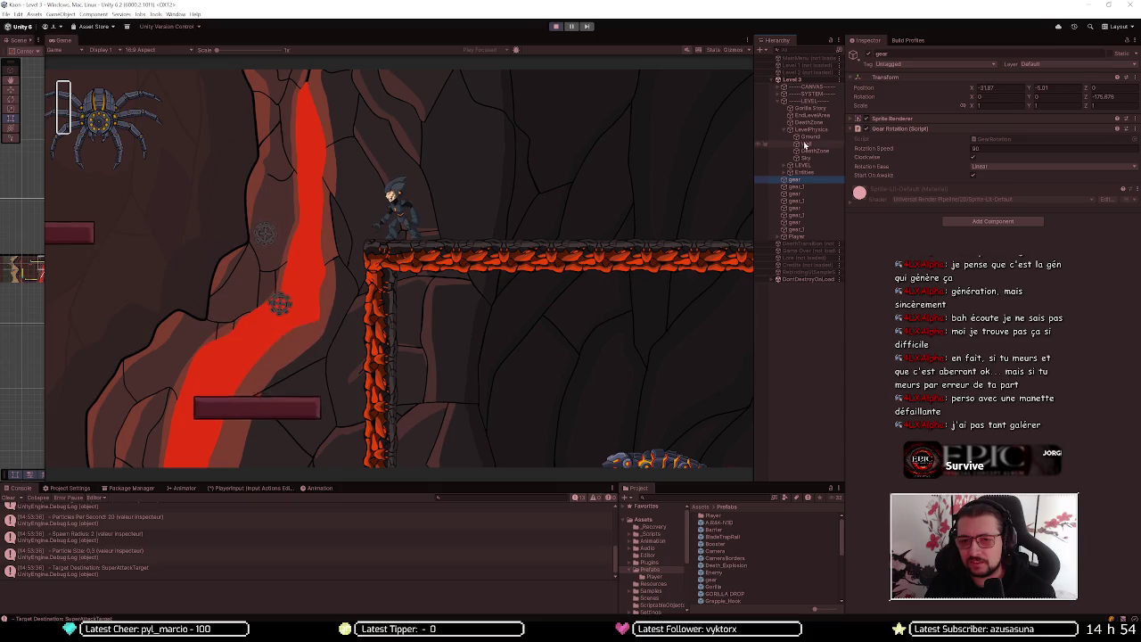
pyautogui.click(805, 158)
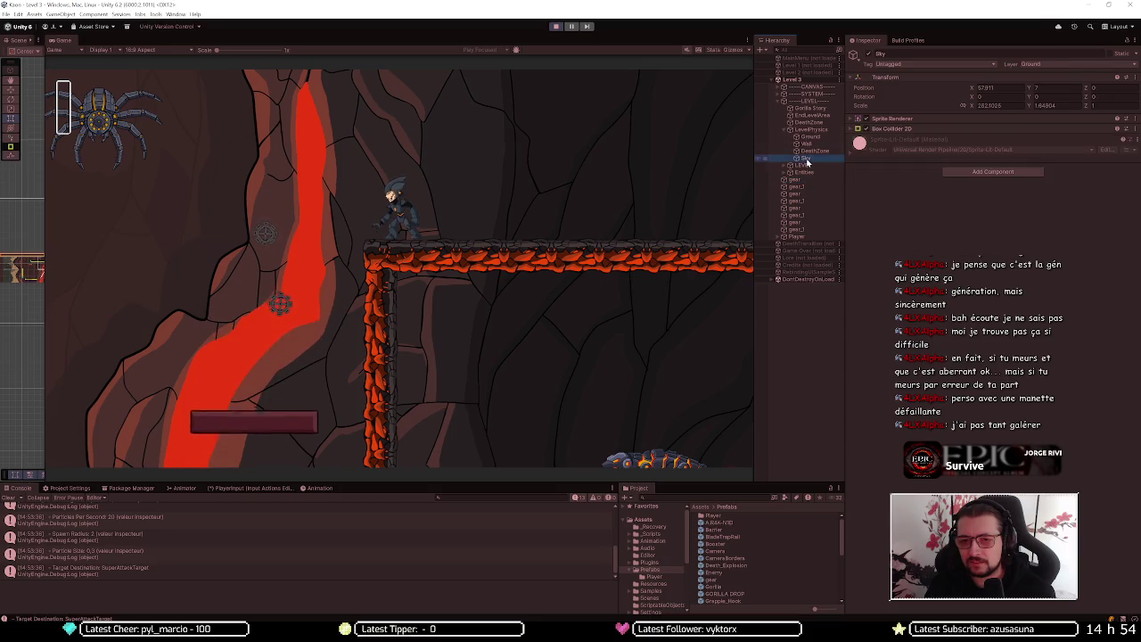
pyautogui.click(869, 56)
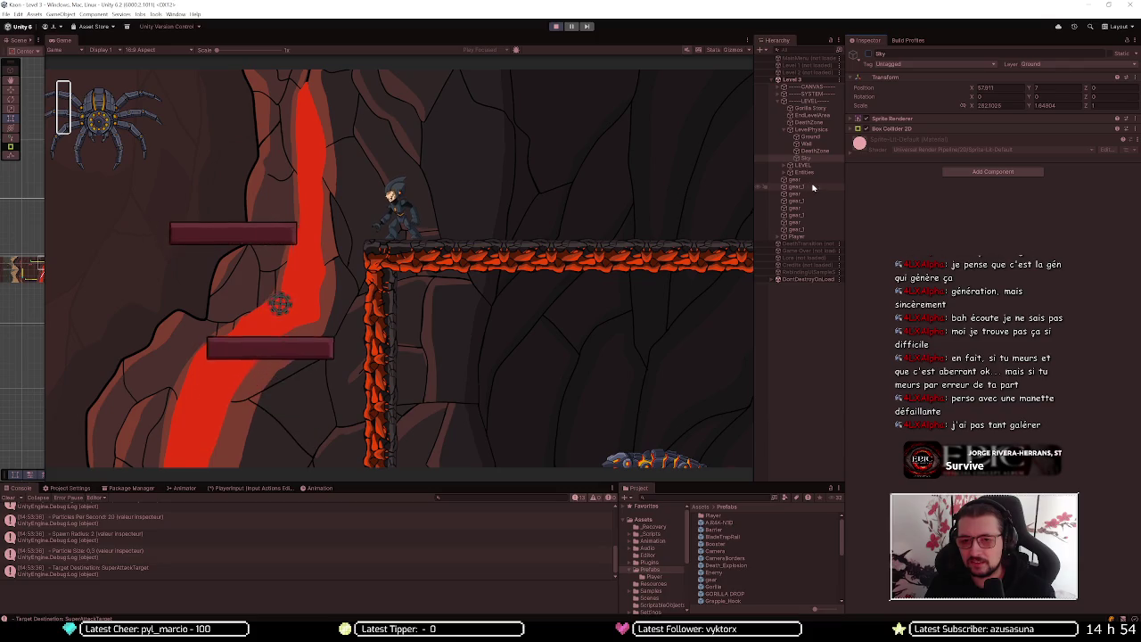
# Open the Main Camera's Camera Follow settings under SYSTEM and edit its X Max bound
pyautogui.click(781, 93)
pyautogui.click(788, 102)
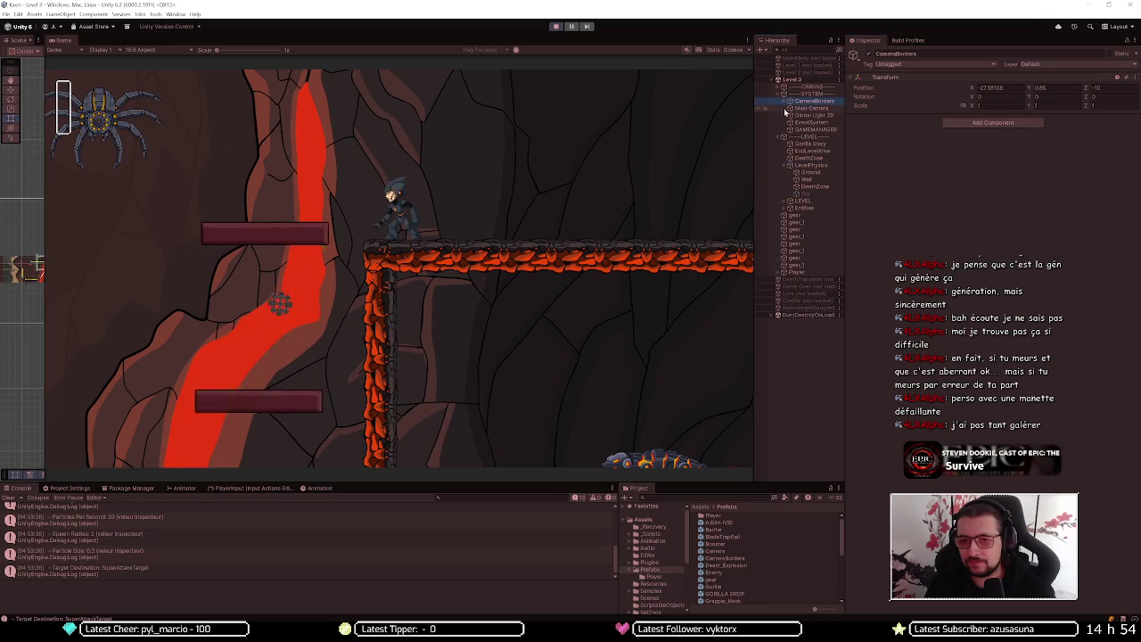
pyautogui.click(789, 108)
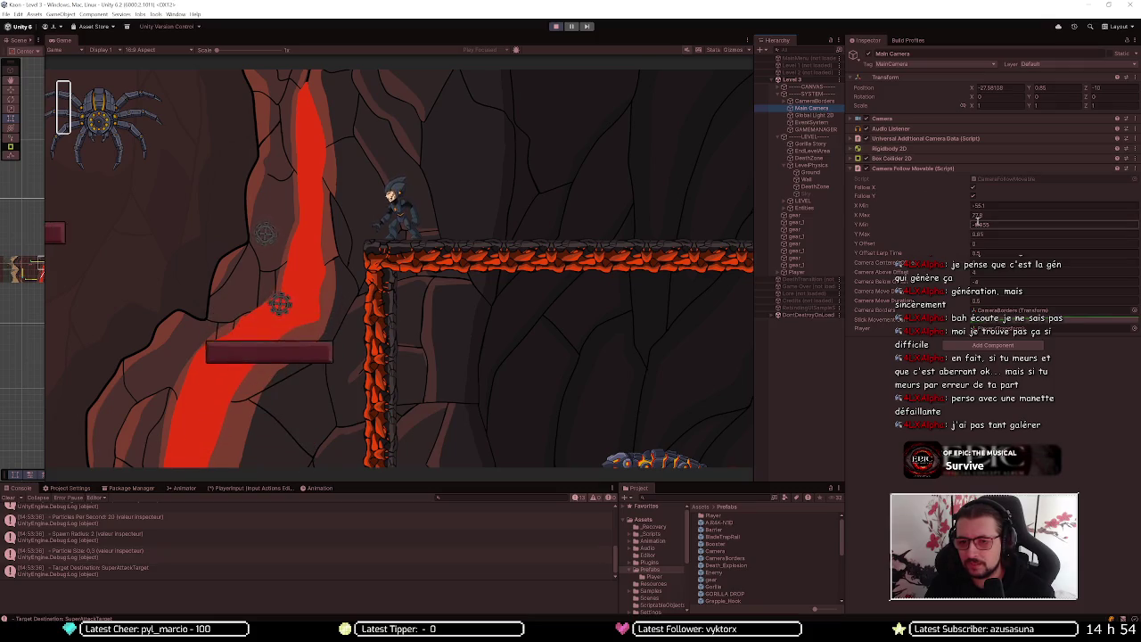
pyautogui.click(981, 215)
pyautogui.write('0')
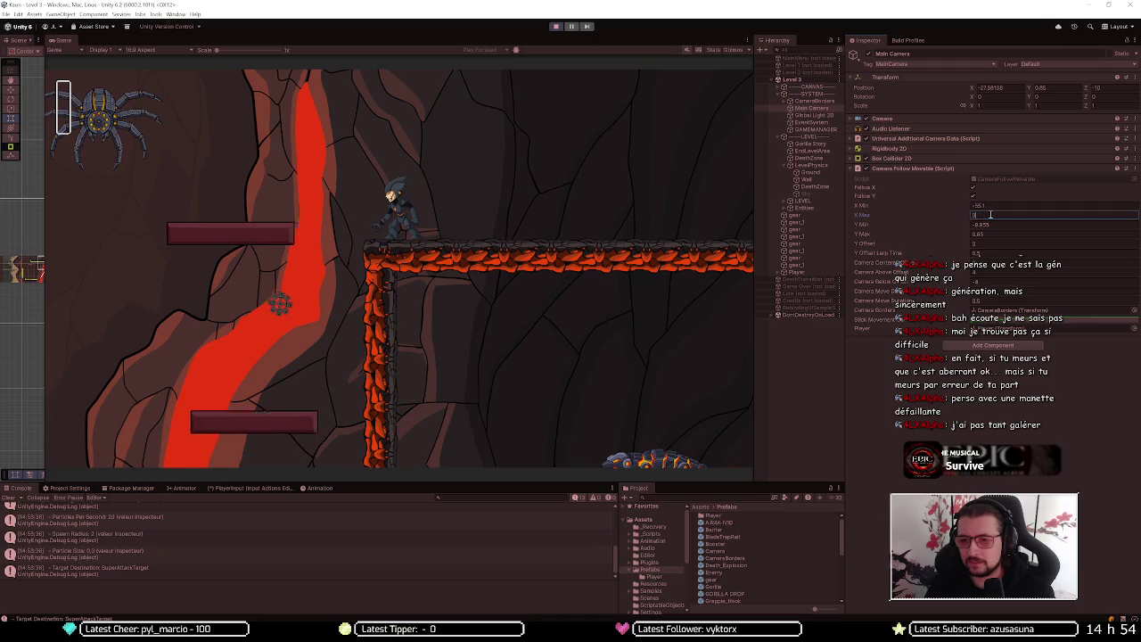
pyautogui.write('2')
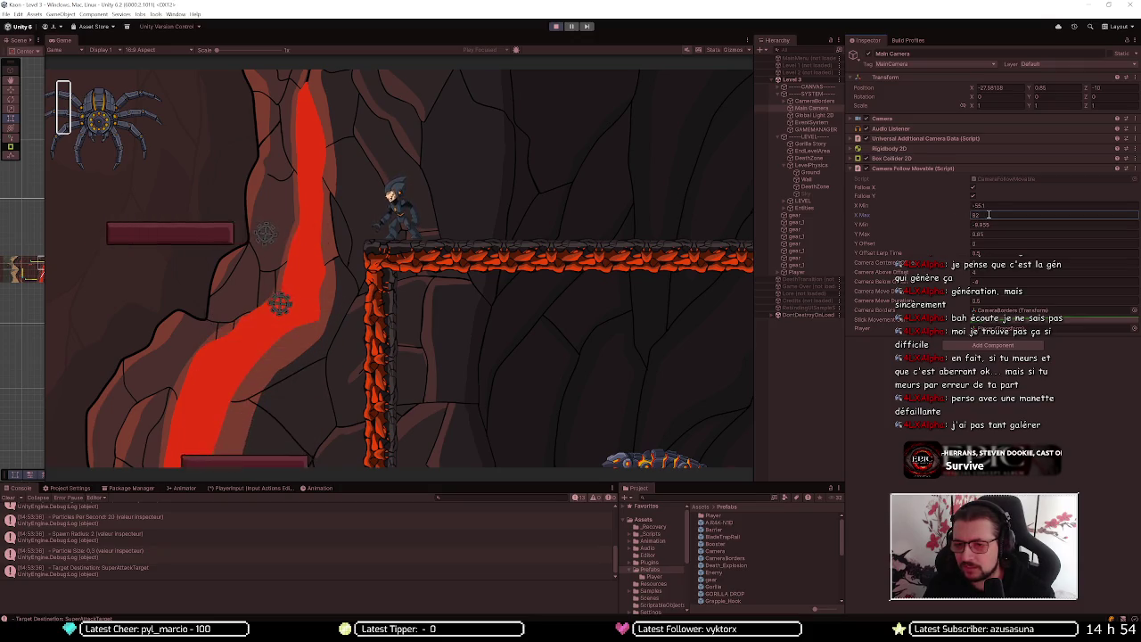
pyautogui.doubleClick(989, 215)
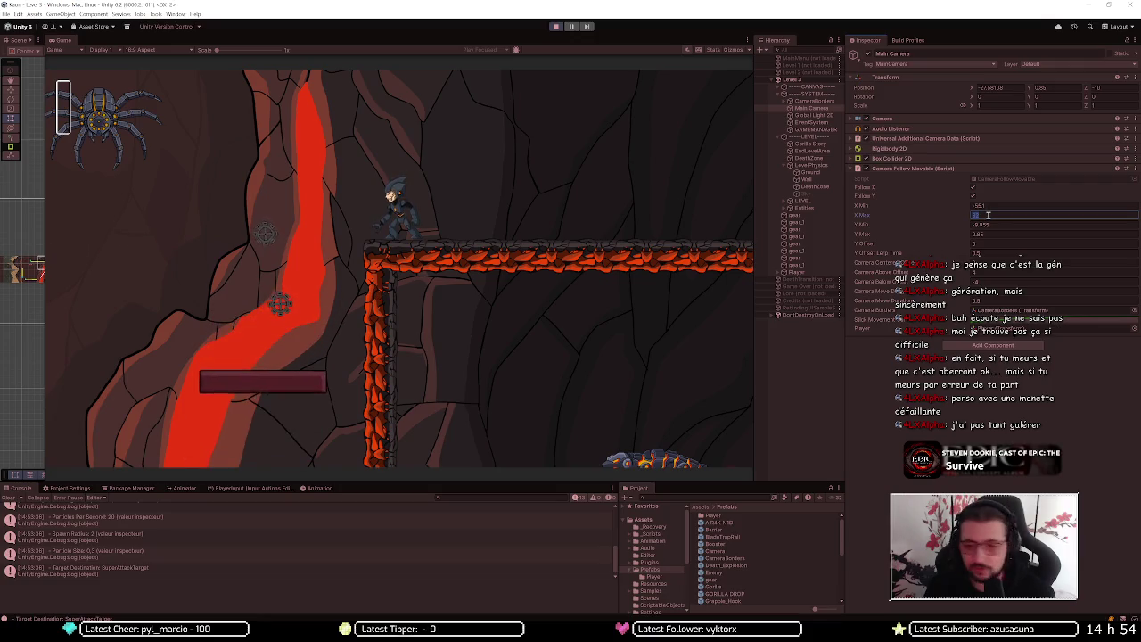
# Check the CameraBorders position, return to the Main Camera, and stop the playtest
pyautogui.click(807, 101)
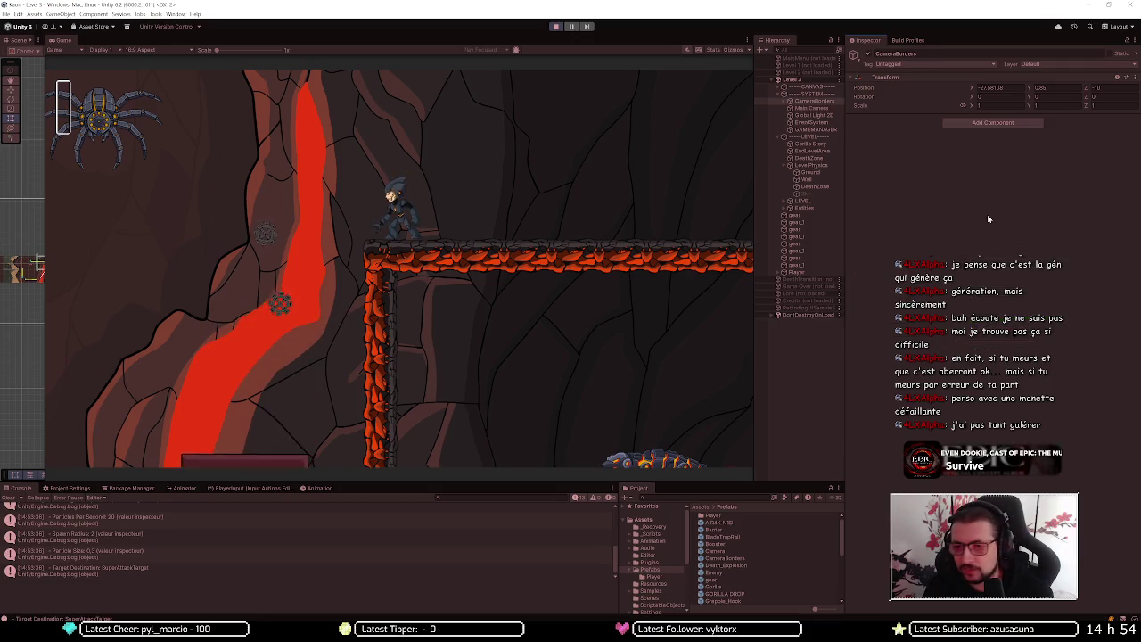
pyautogui.click(811, 108)
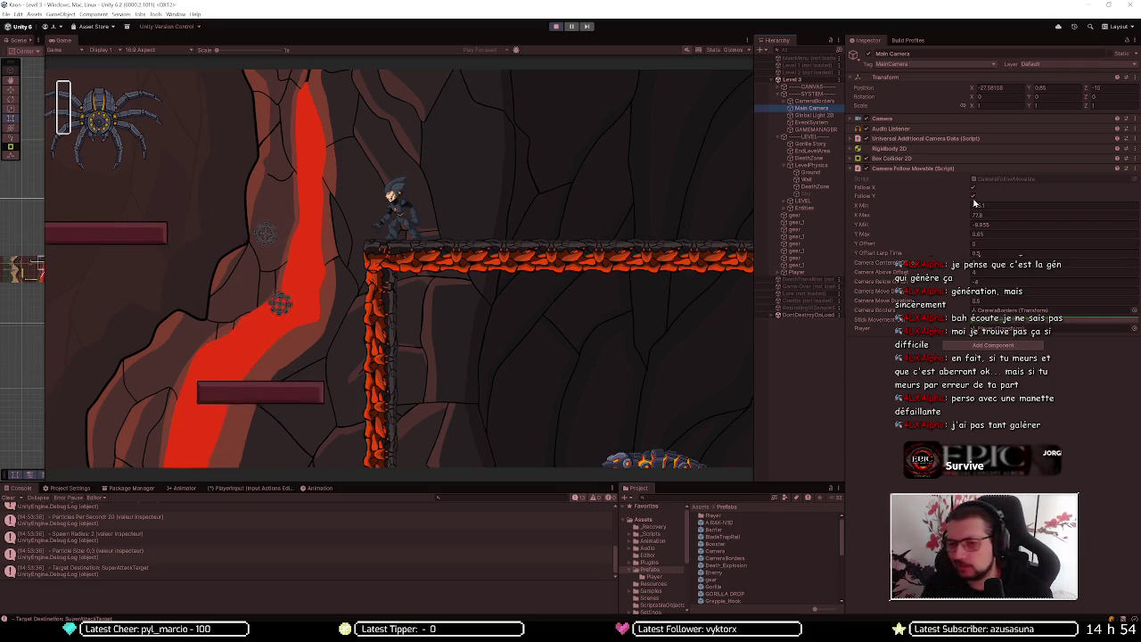
pyautogui.click(553, 27)
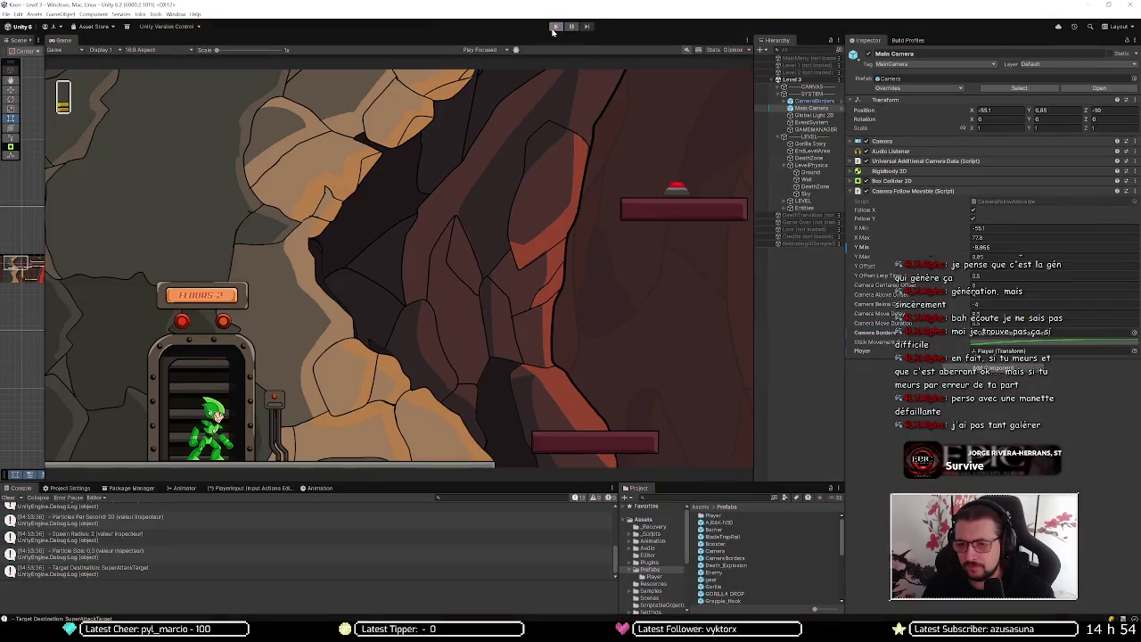
# Restart Play mode and arrange the Scene view beside the running Game view
pyautogui.click(981, 238)
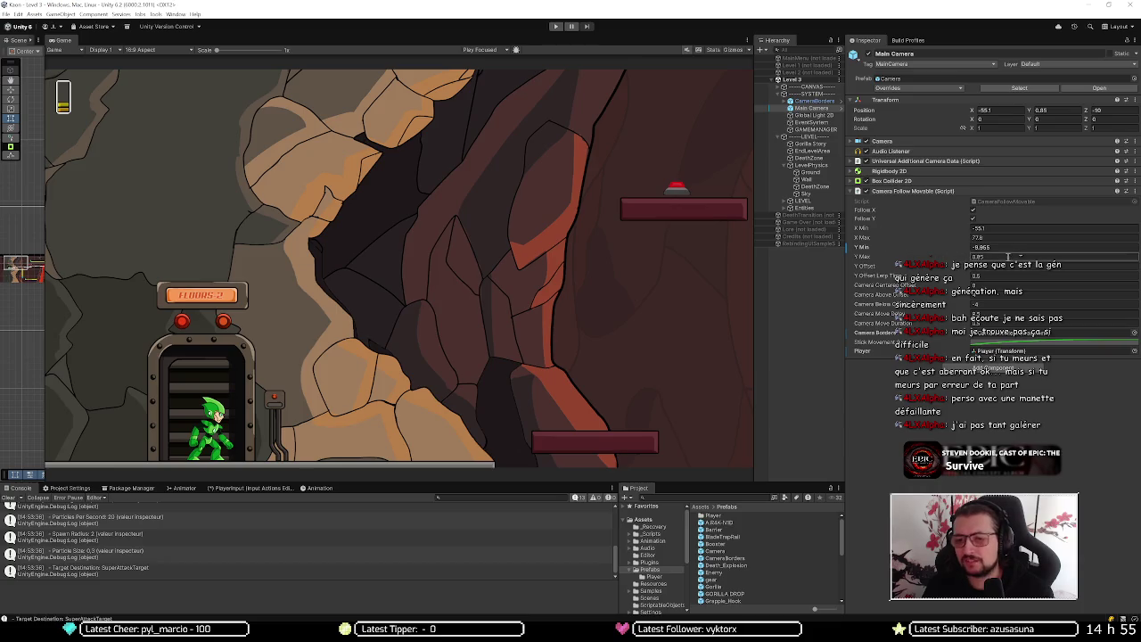
pyautogui.click(553, 28)
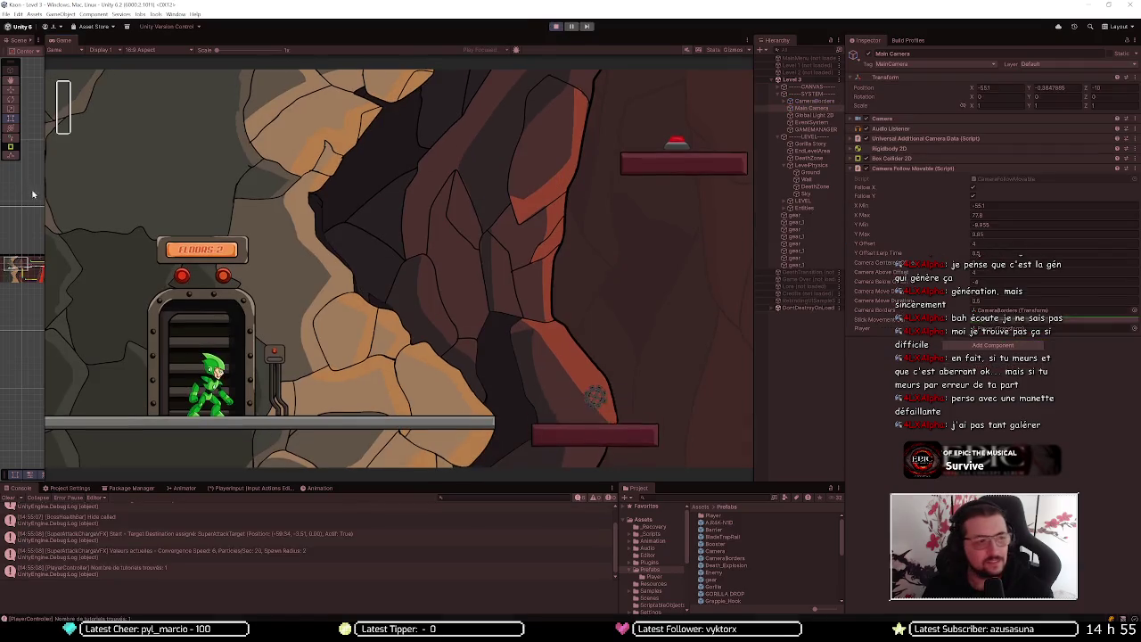
pyautogui.moveTo(45, 216)
pyautogui.mouseDown()
pyautogui.moveTo(357, 241)
pyautogui.moveTo(436, 267)
pyautogui.mouseUp()
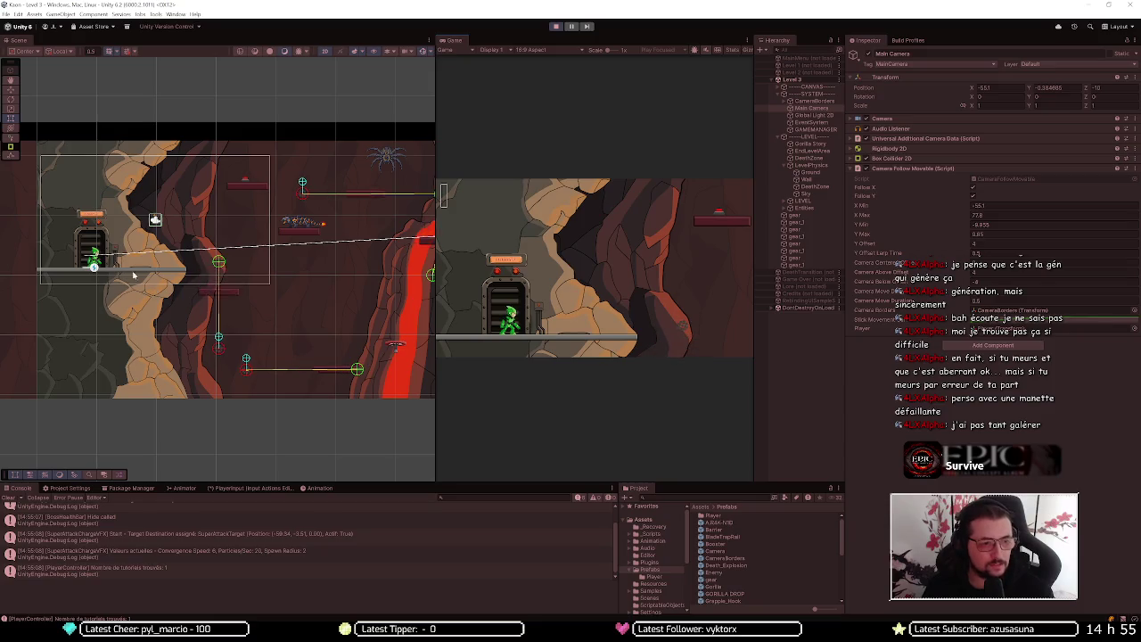
# Expand LEVEL and Entities, frame the Player in the Scene view, then select the Main Camera
pyautogui.click(785, 201)
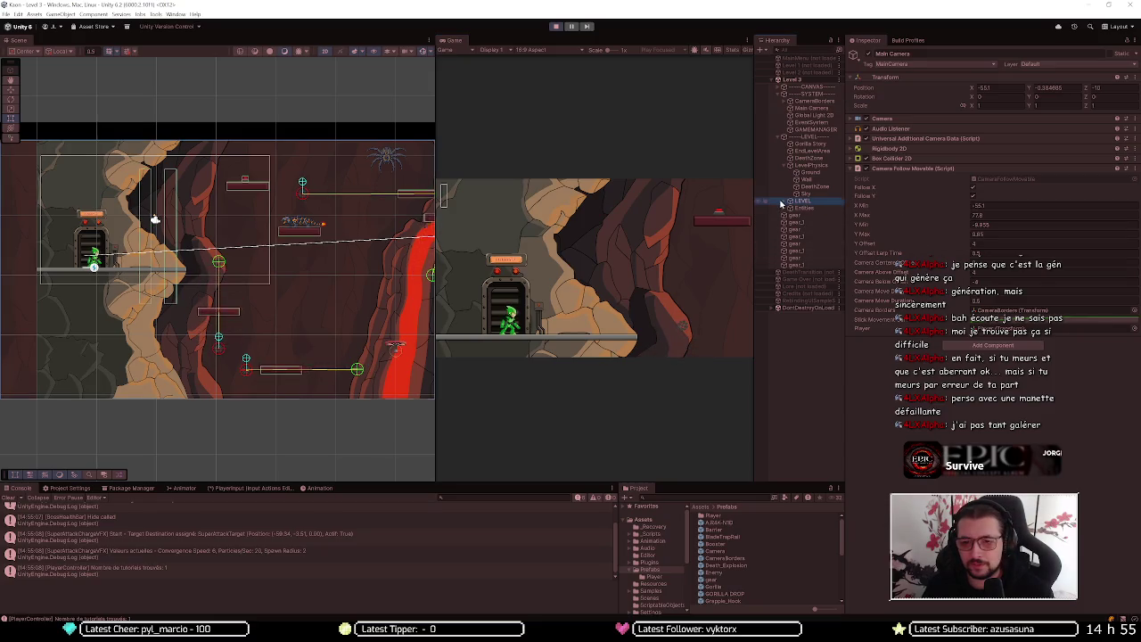
pyautogui.click(784, 203)
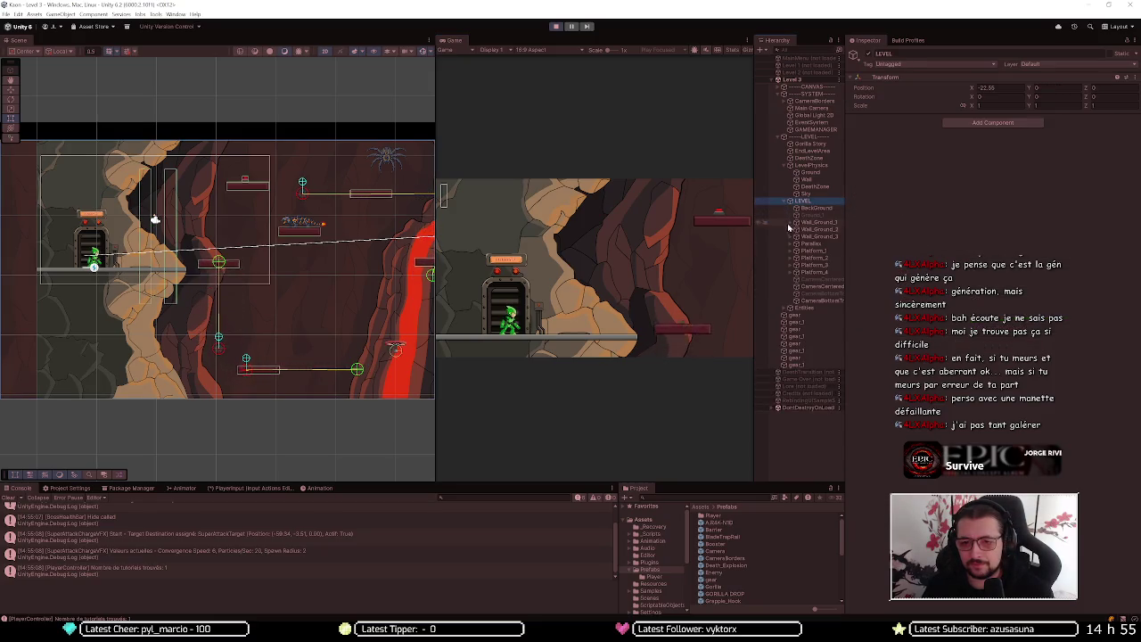
pyautogui.click(790, 308)
pyautogui.click(807, 314)
pyautogui.moveTo(229, 313); pyautogui.dragTo(139, 293)
pyautogui.scroll(-3, 139, 293)
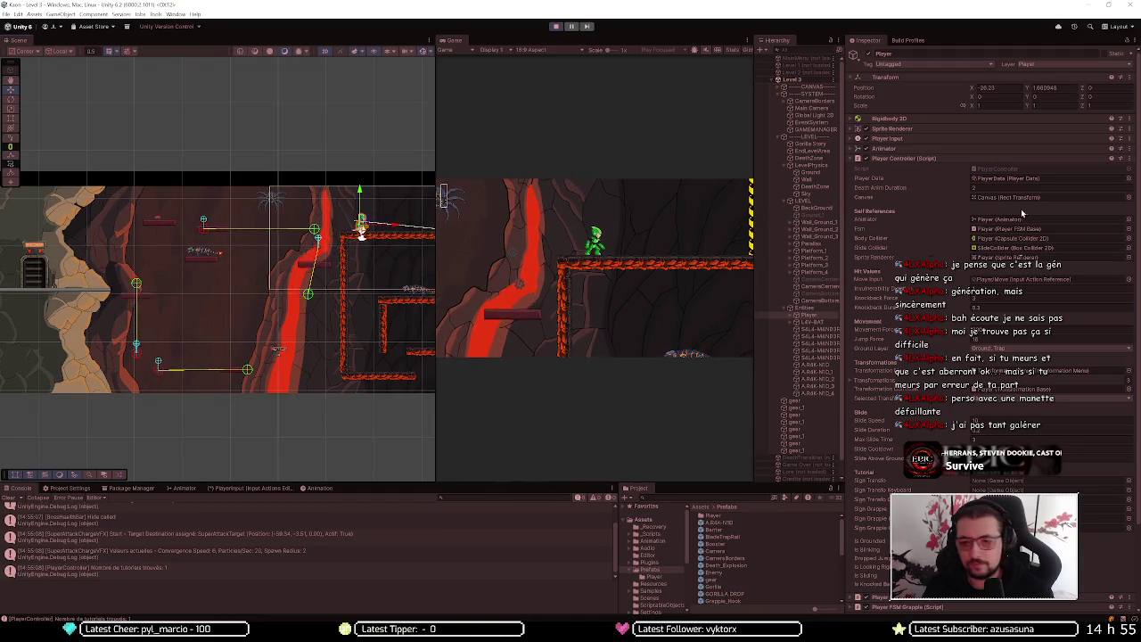
pyautogui.click(811, 101)
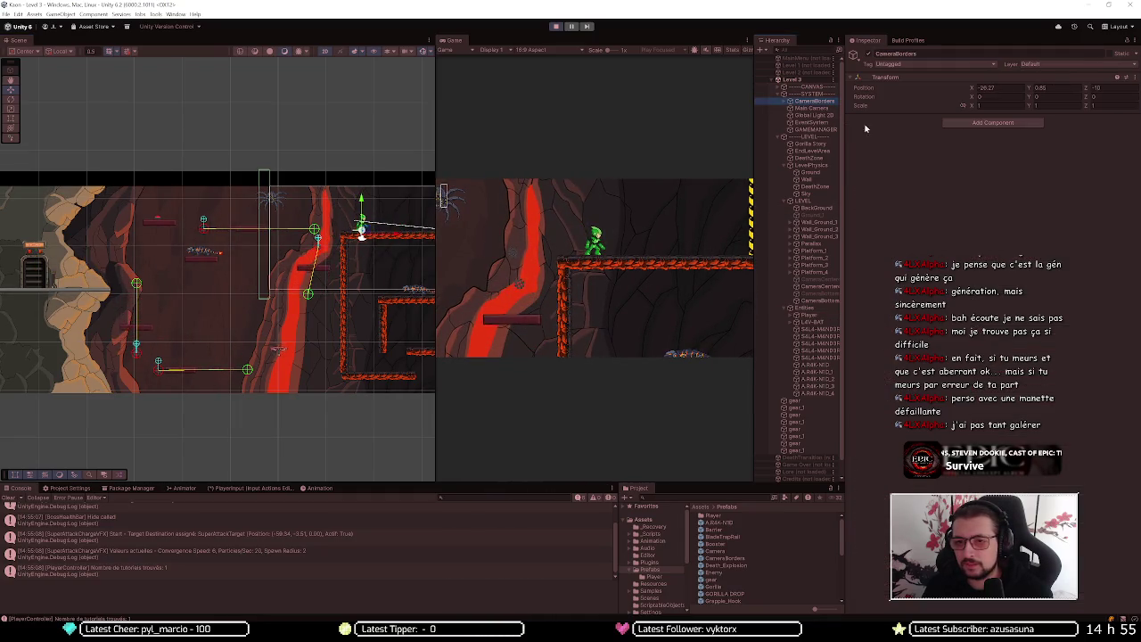
pyautogui.click(813, 108)
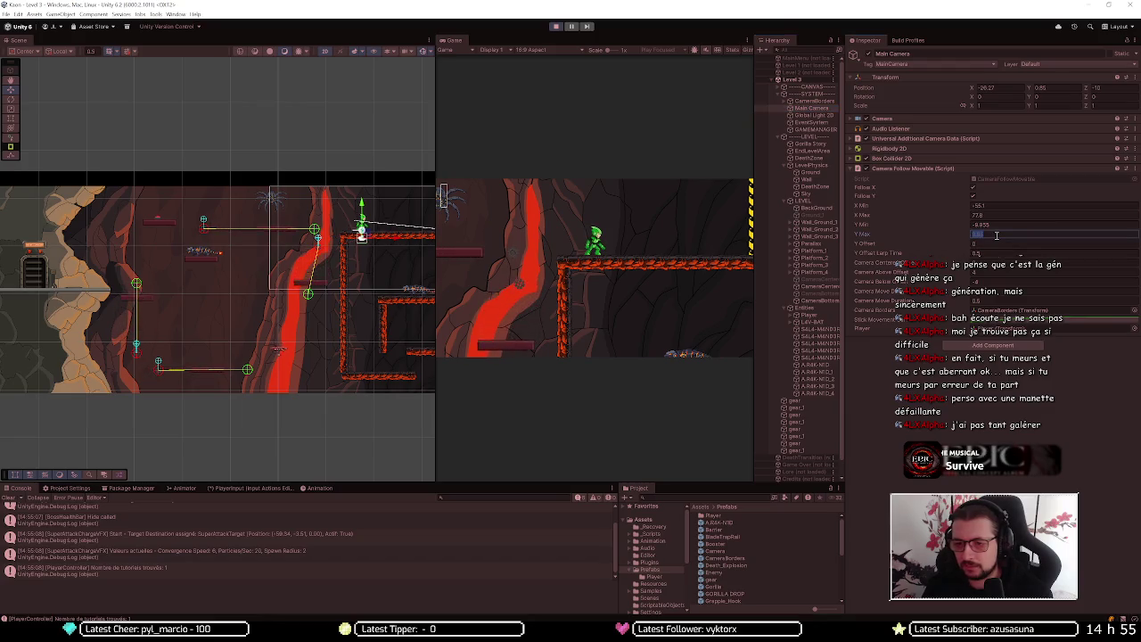
# Set the Main Camera's Y Max bound to 1.5 and disable the Sky object
pyautogui.write('1.5')
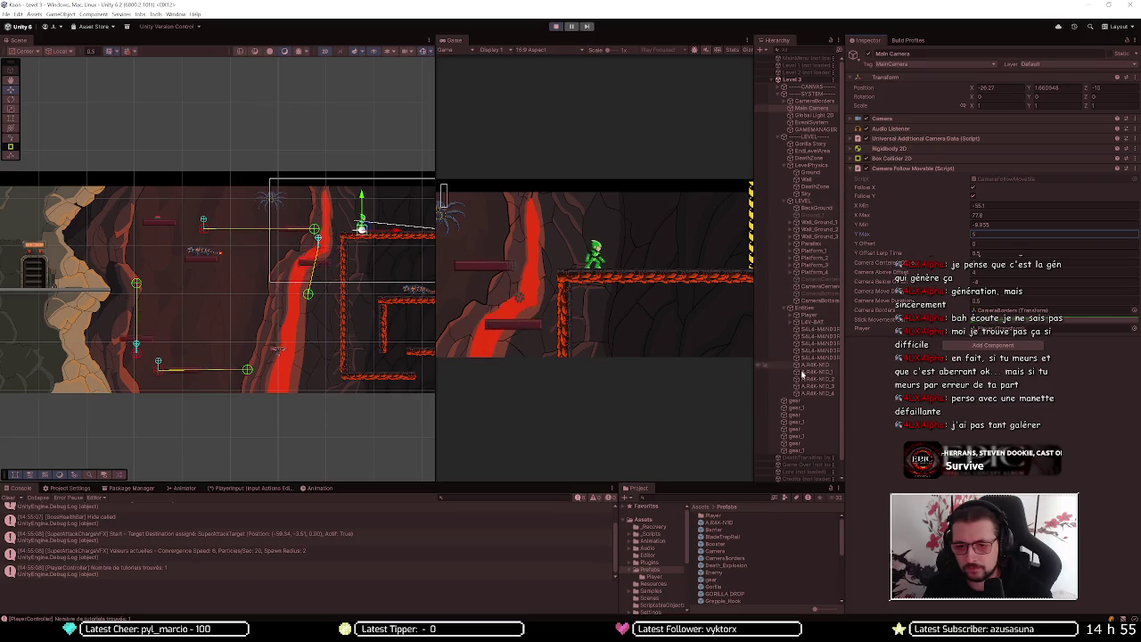
pyautogui.click(804, 193)
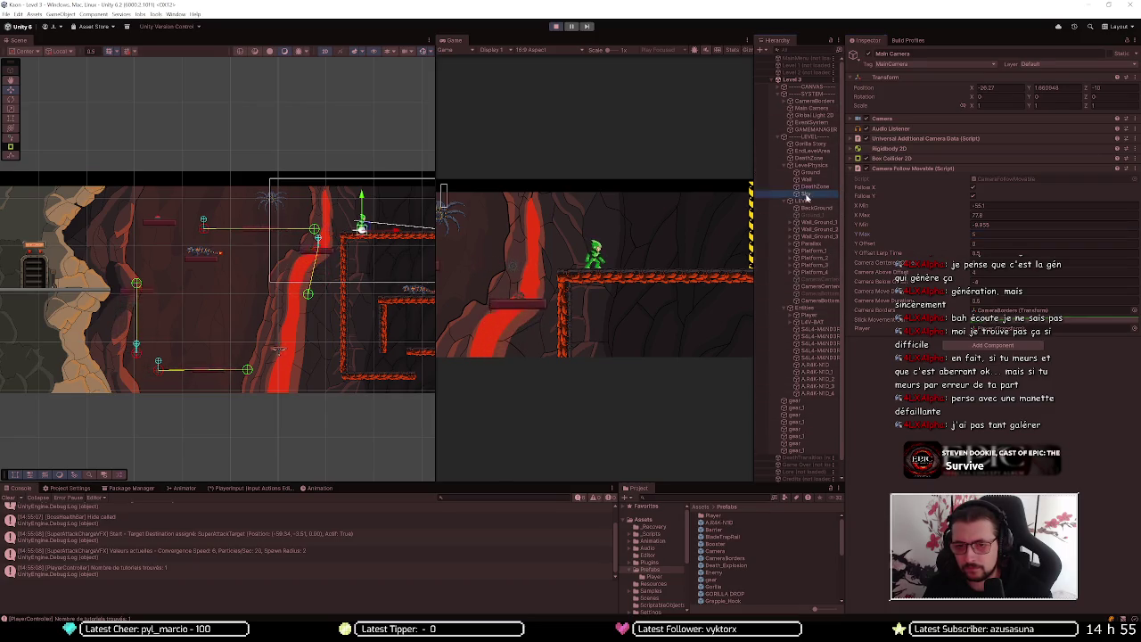
pyautogui.click(869, 55)
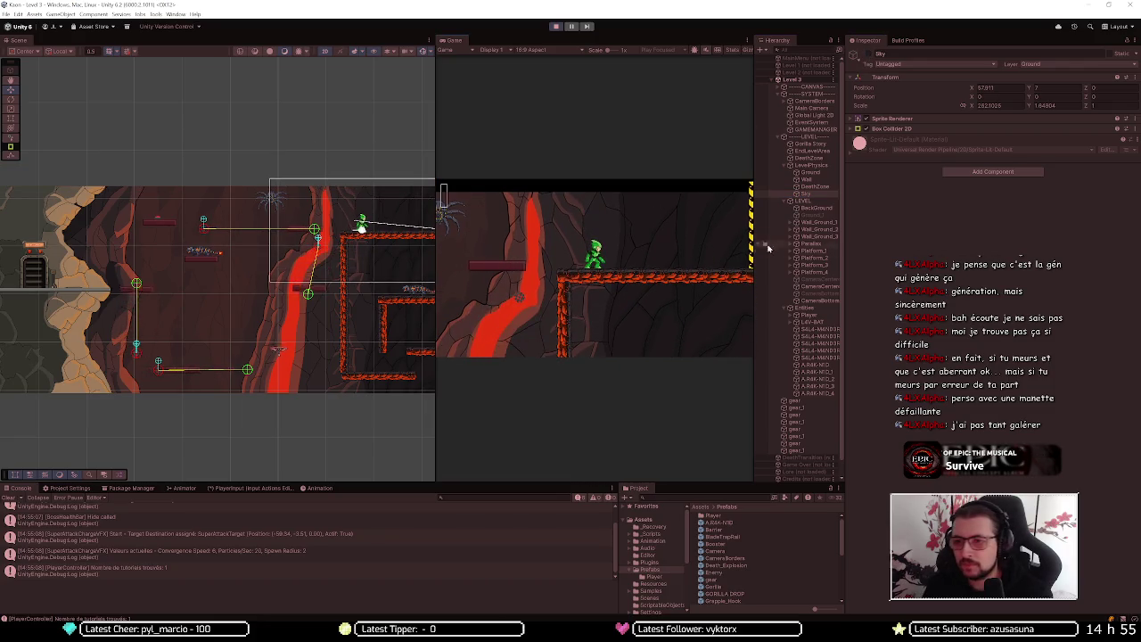
# Reselect the Main Camera and change its Y Max bound to 1.662
pyautogui.click(818, 109)
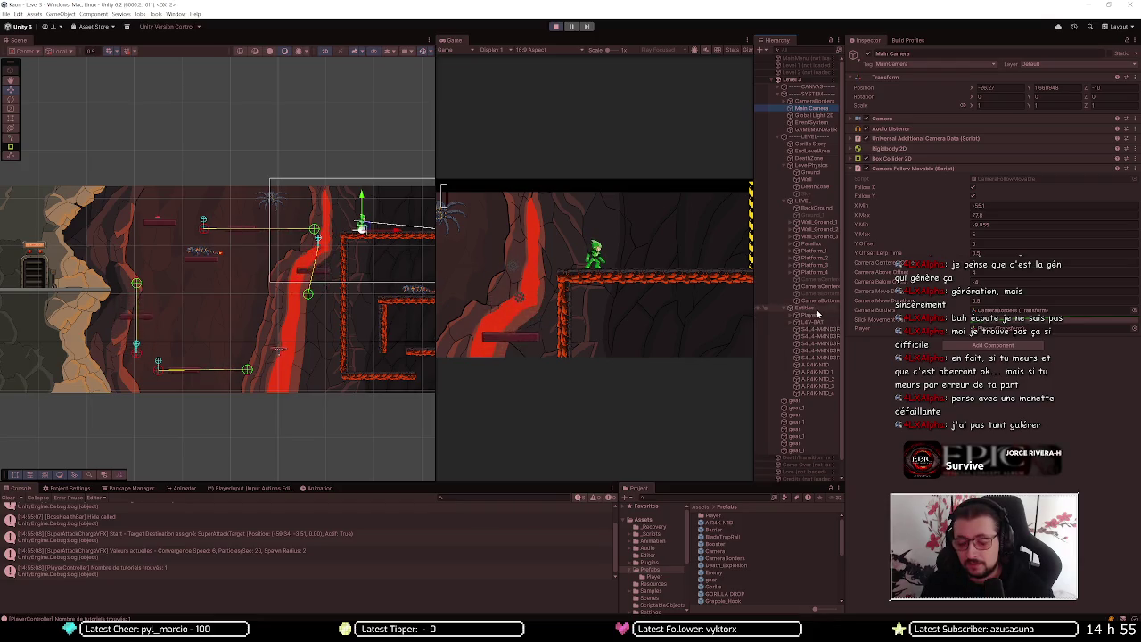
pyautogui.click(817, 309)
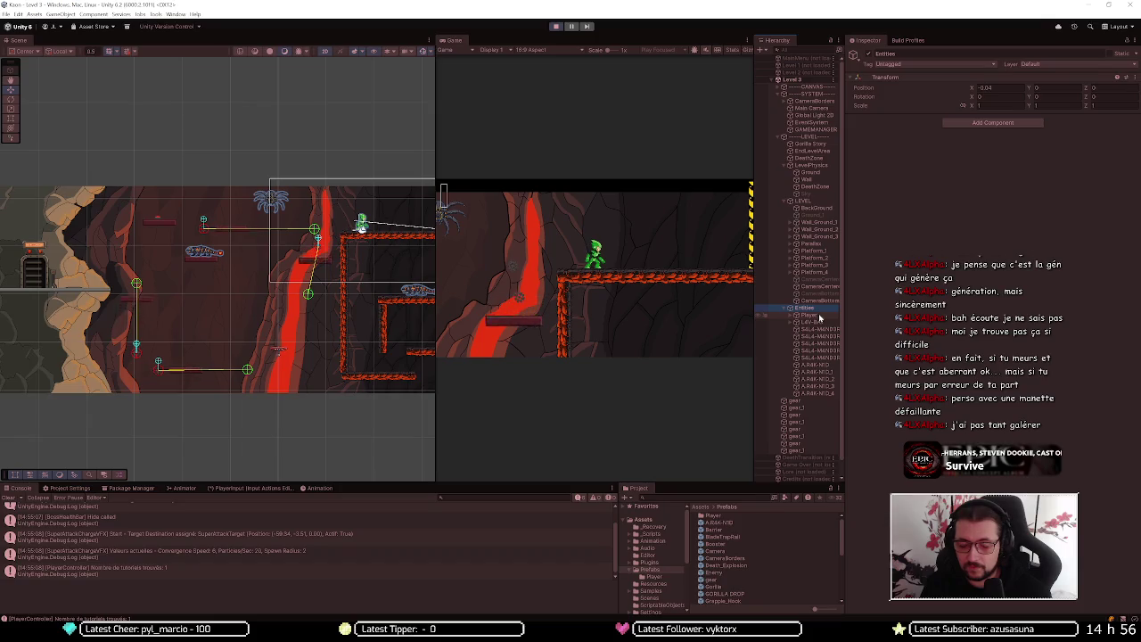
pyautogui.click(820, 107)
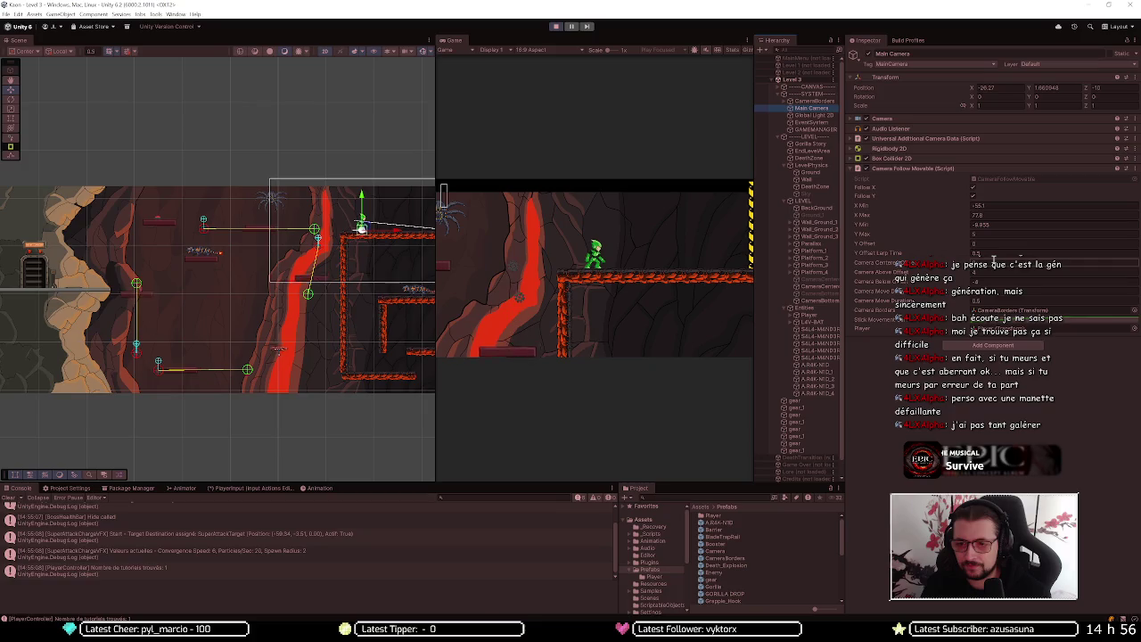
pyautogui.click(990, 235)
pyautogui.write('1.66')
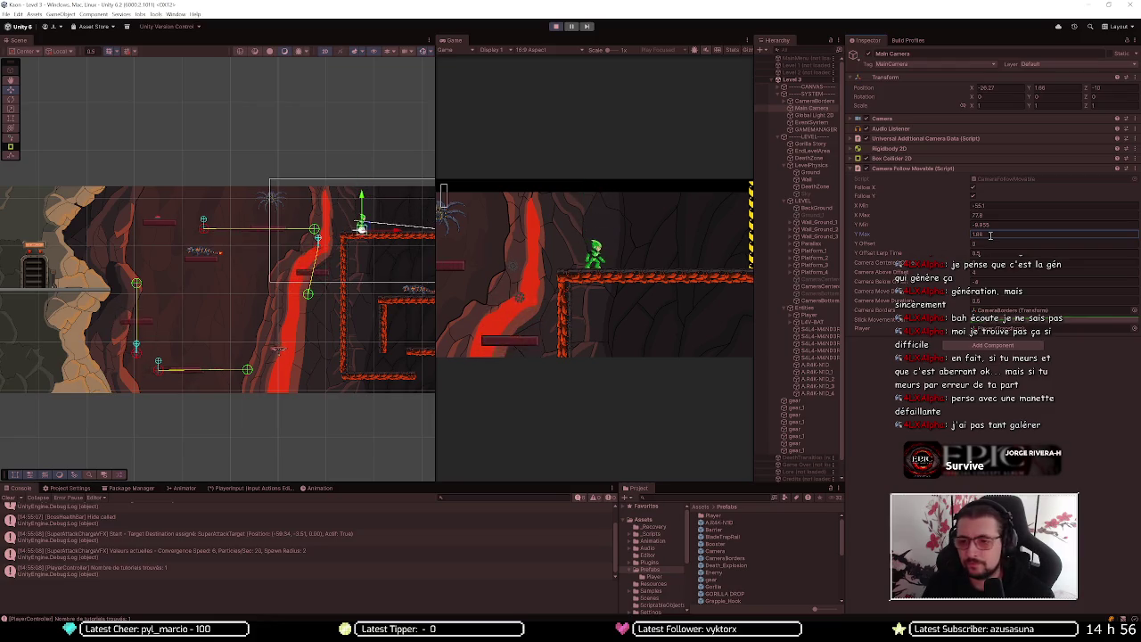
pyautogui.write('2')
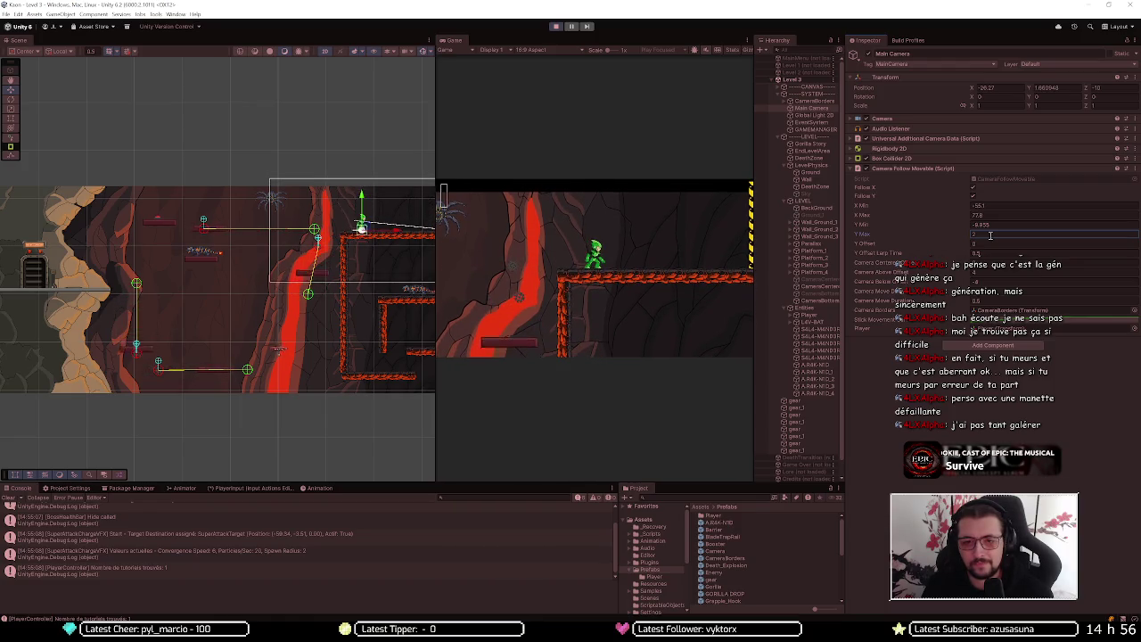
# Jump twice in the Game view to test the camera's upper follow bound, then select the Player
pyautogui.press('space')
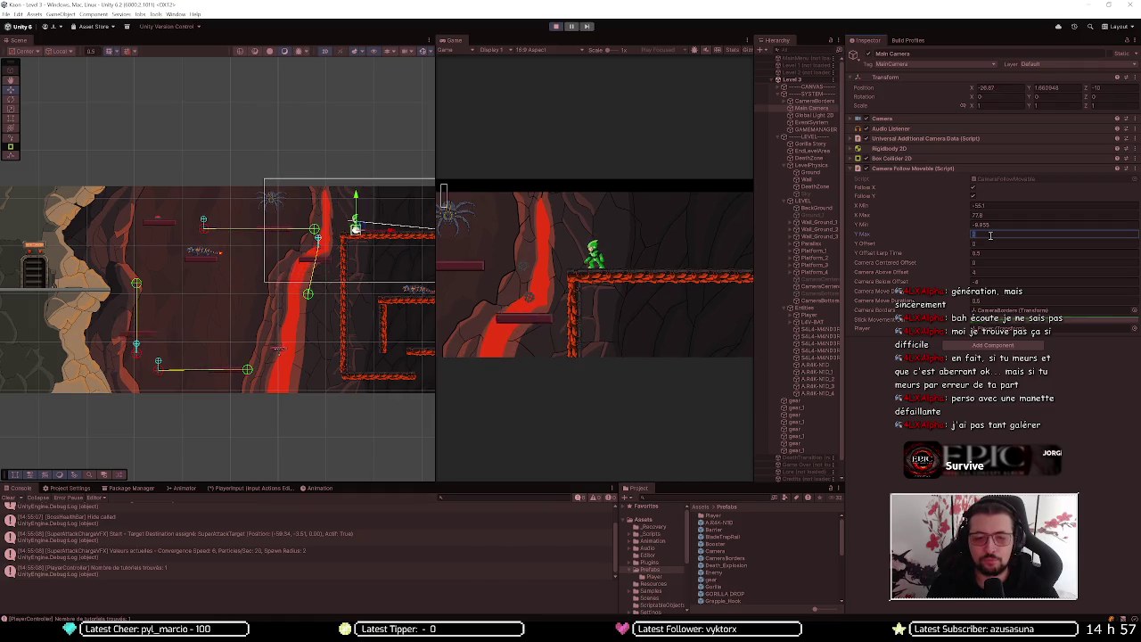
pyautogui.press('space')
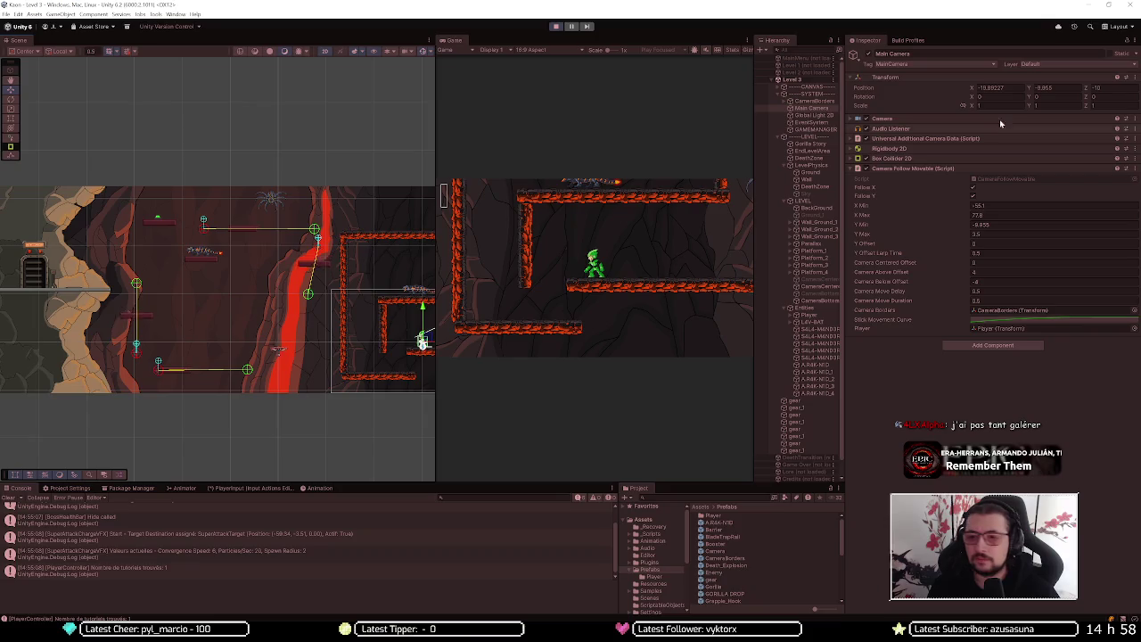
pyautogui.click(810, 315)
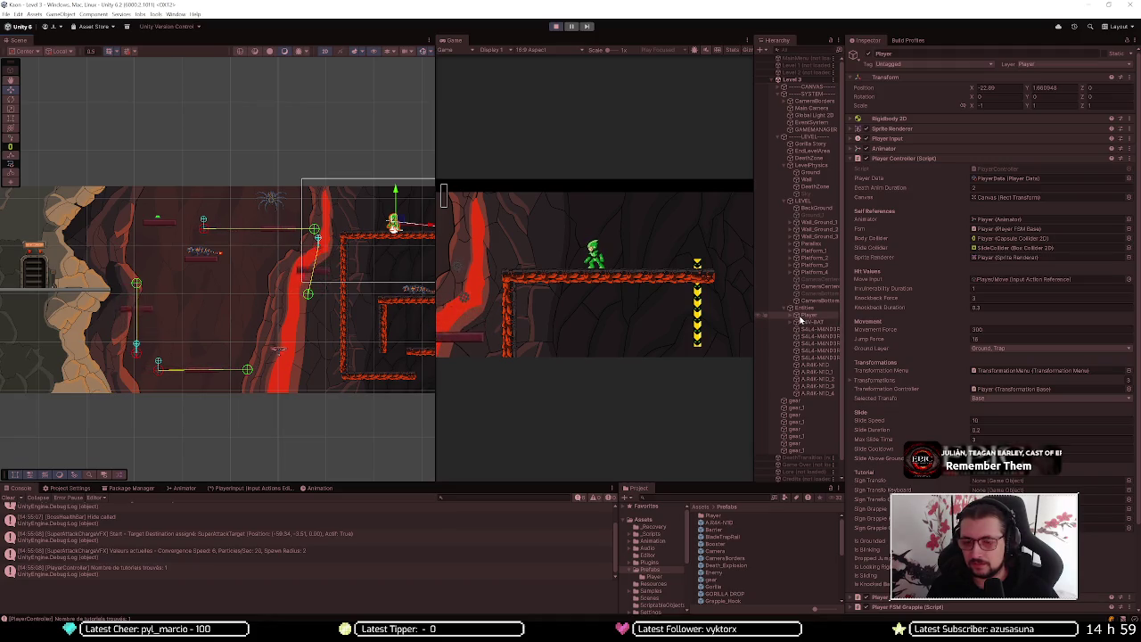
# Reselect the Main Camera and begin editing its Y Max follow bound
pyautogui.click(822, 107)
pyautogui.click(993, 234)
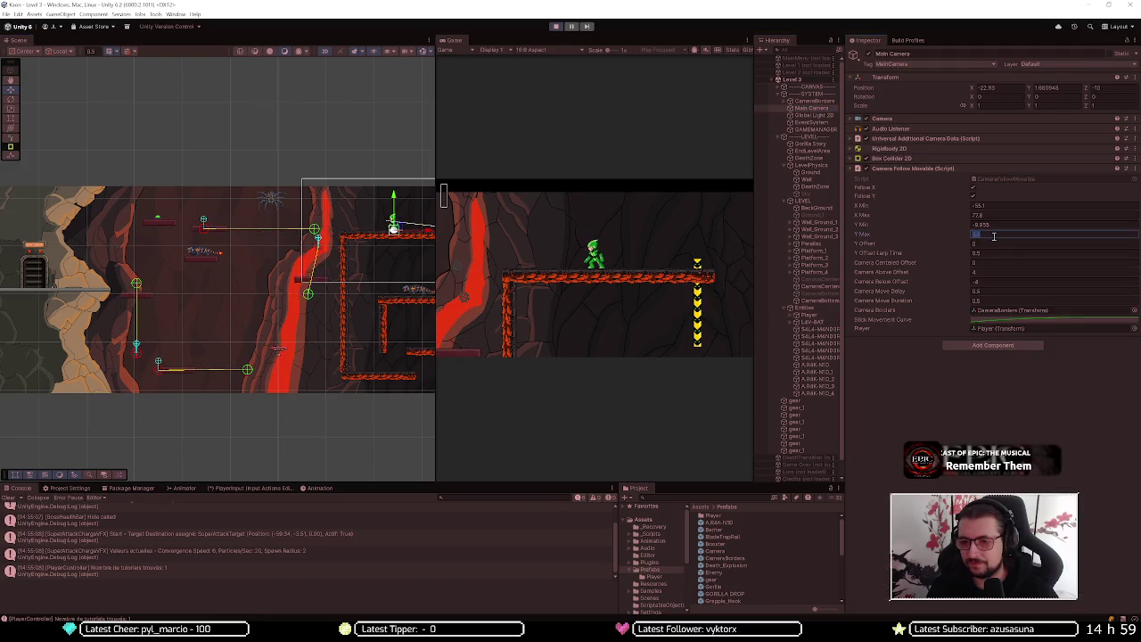
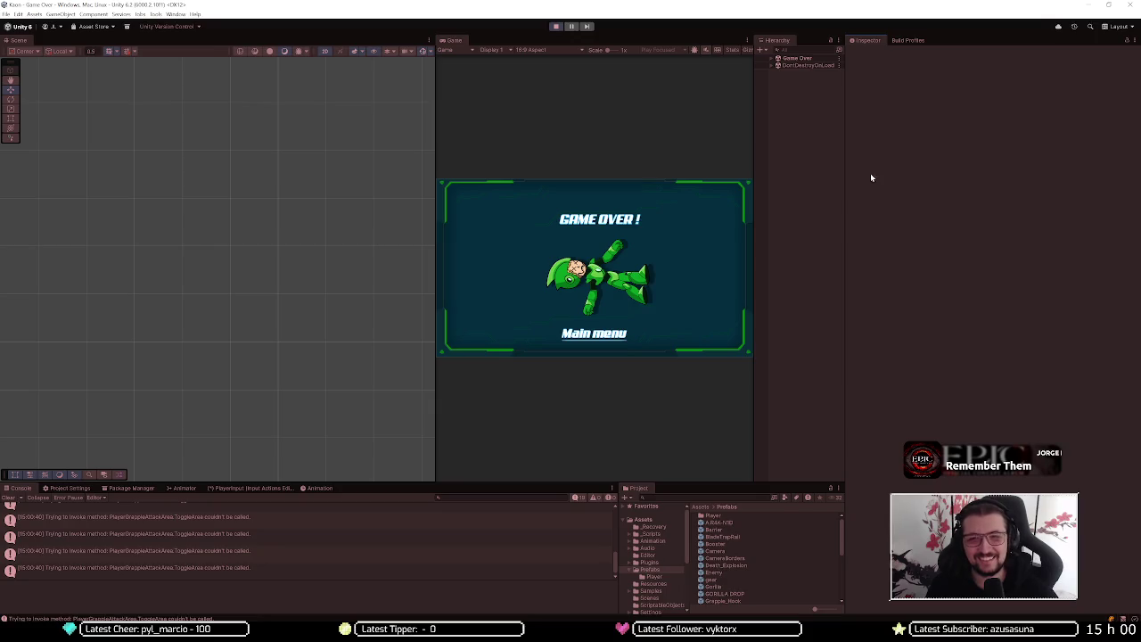
# Exit play mode, survey Level 3's platforms and lava, then start playtesting again
pyautogui.click(554, 28)
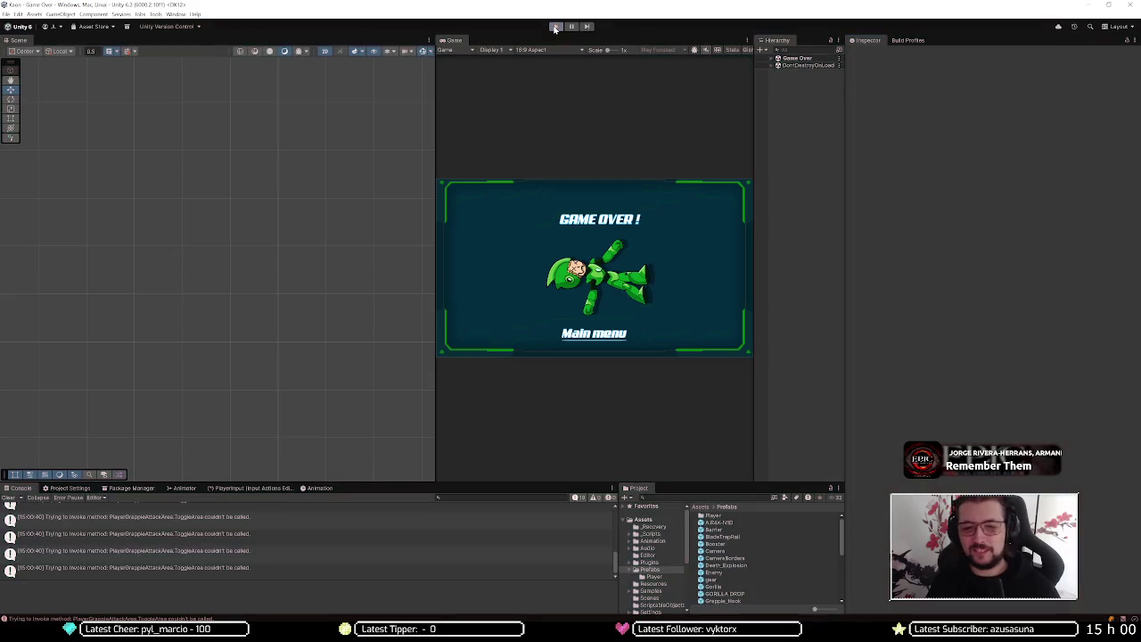
pyautogui.scroll(2, 294, 300)
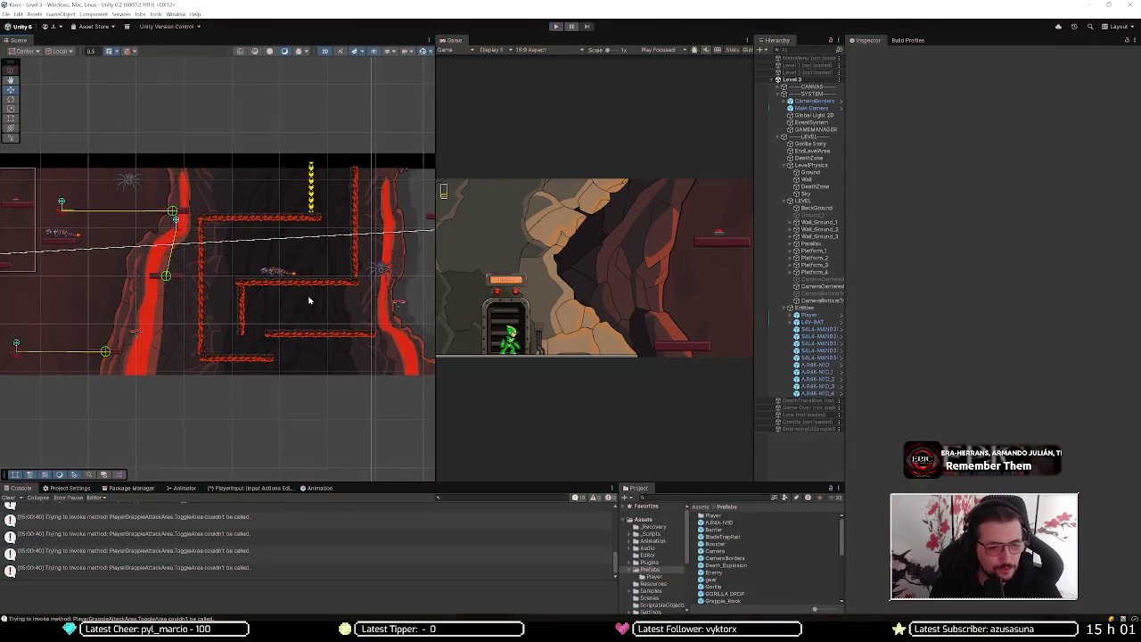
pyautogui.scroll(-3, 374, 311)
pyautogui.scroll(3, 353, 304)
pyautogui.moveTo(353, 305)
pyautogui.mouseDown()
pyautogui.moveTo(259, 299)
pyautogui.moveTo(269, 282)
pyautogui.moveTo(252, 284)
pyautogui.mouseUp()
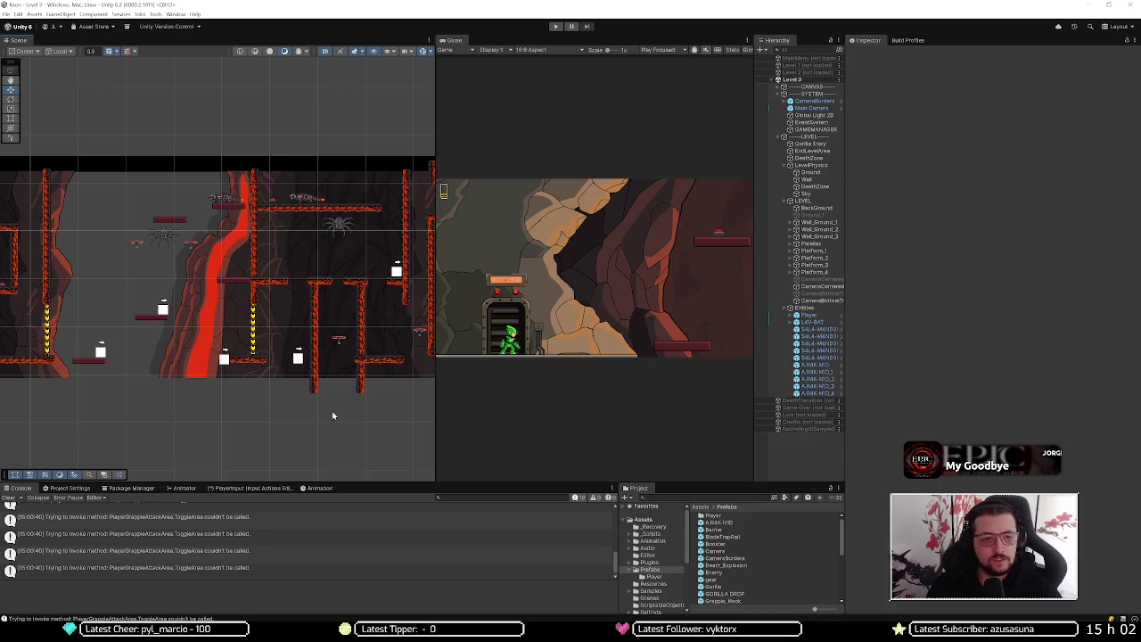
pyautogui.click(555, 26)
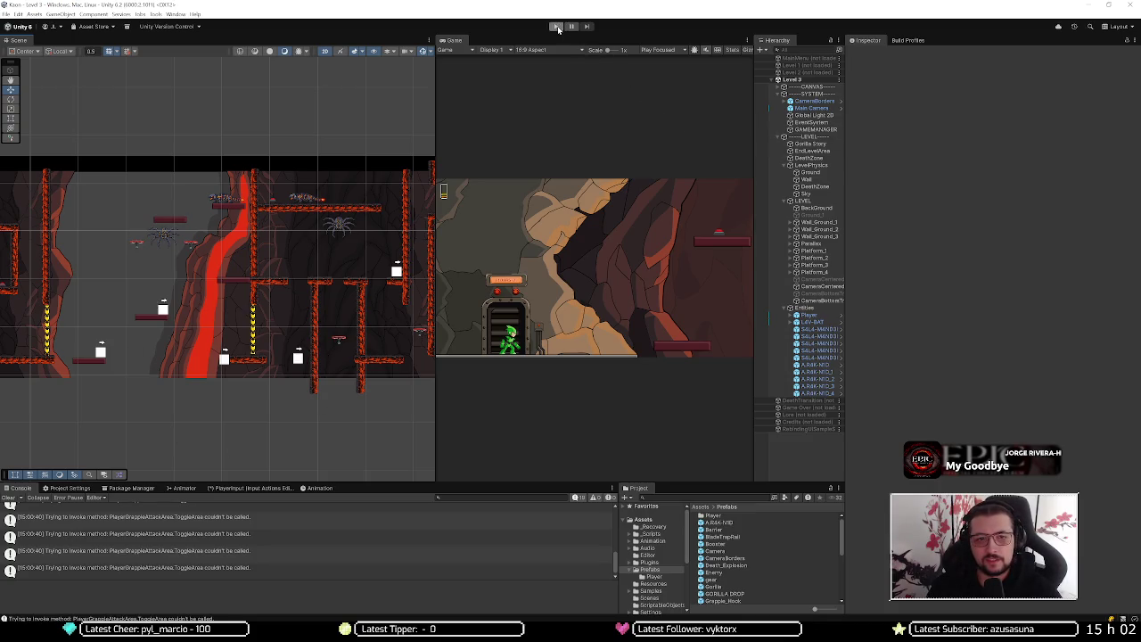
# Select and frame the Player, then drag it up past the lava and rightward through the level
pyautogui.click(813, 315)
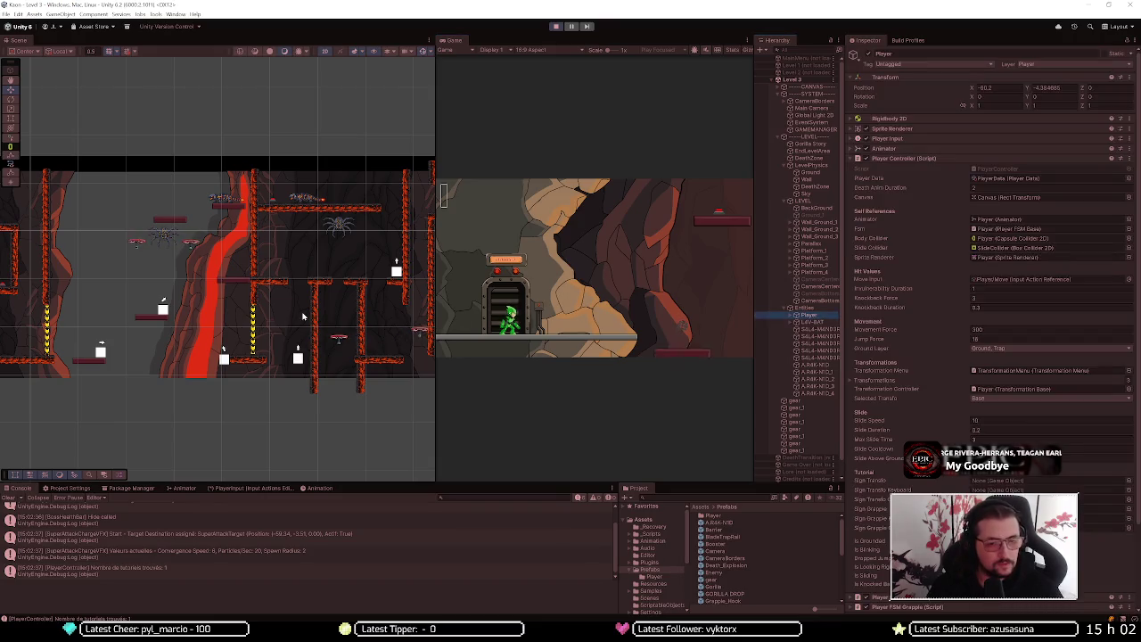
pyautogui.press('f')
pyautogui.moveTo(206, 266)
pyautogui.mouseDown()
pyautogui.moveTo(301, 247)
pyautogui.moveTo(245, 239)
pyautogui.mouseUp()
pyautogui.moveTo(371, 275); pyautogui.dragTo(246, 282)
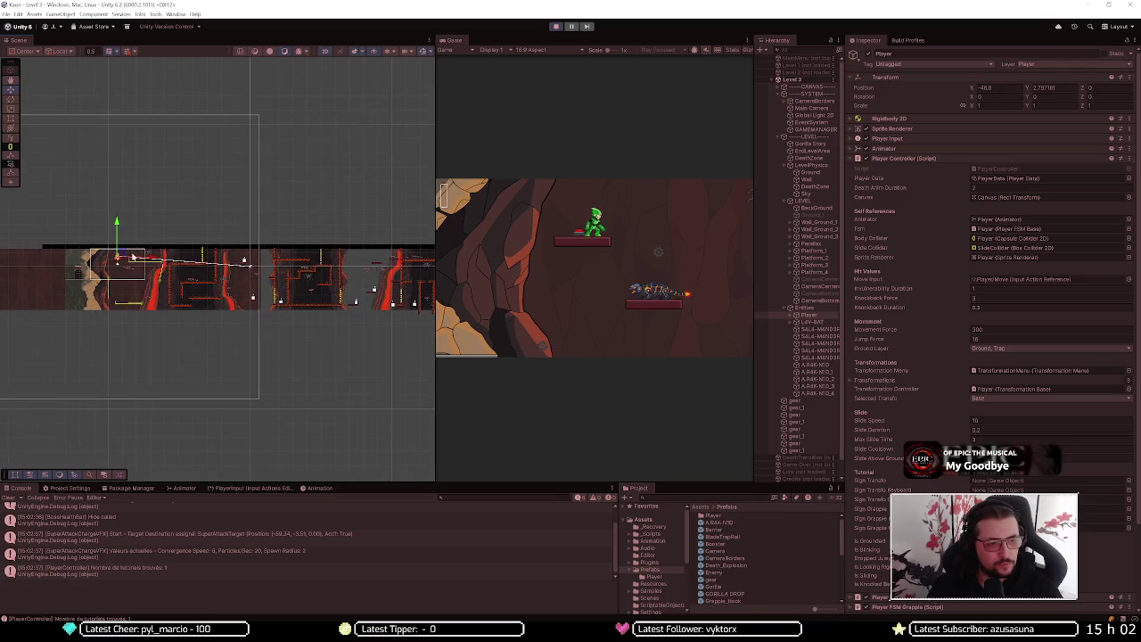
pyautogui.moveTo(121, 250)
pyautogui.mouseDown()
pyautogui.moveTo(295, 253)
pyautogui.moveTo(311, 275)
pyautogui.moveTo(204, 279)
pyautogui.mouseUp()
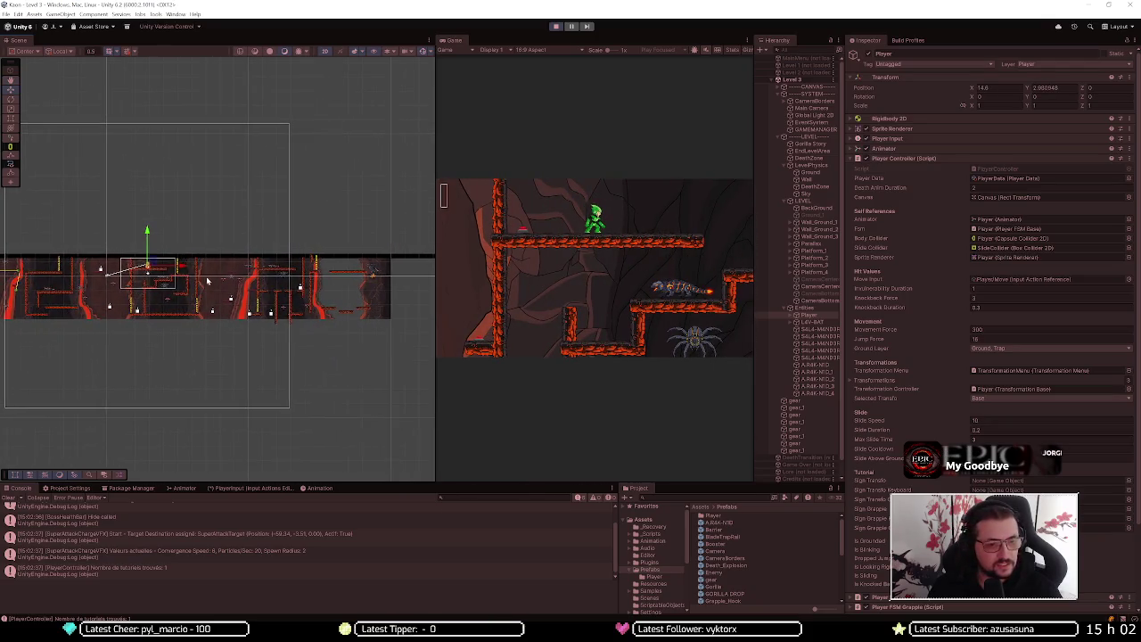
pyautogui.scroll(3, 203, 280)
pyautogui.moveTo(130, 258)
pyautogui.mouseDown()
pyautogui.moveTo(303, 255)
pyautogui.moveTo(178, 267)
pyautogui.moveTo(283, 266)
pyautogui.mouseUp()
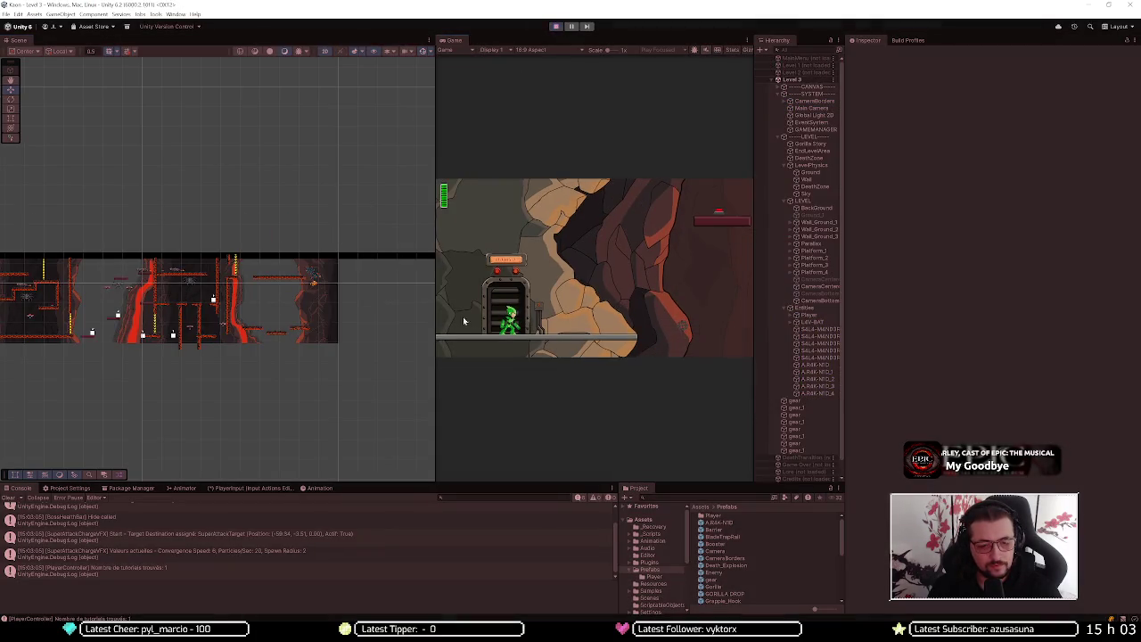
# Reframe the Player and move it to a mid-level ledge at X 13.5, Y 2.96
pyautogui.click(808, 315)
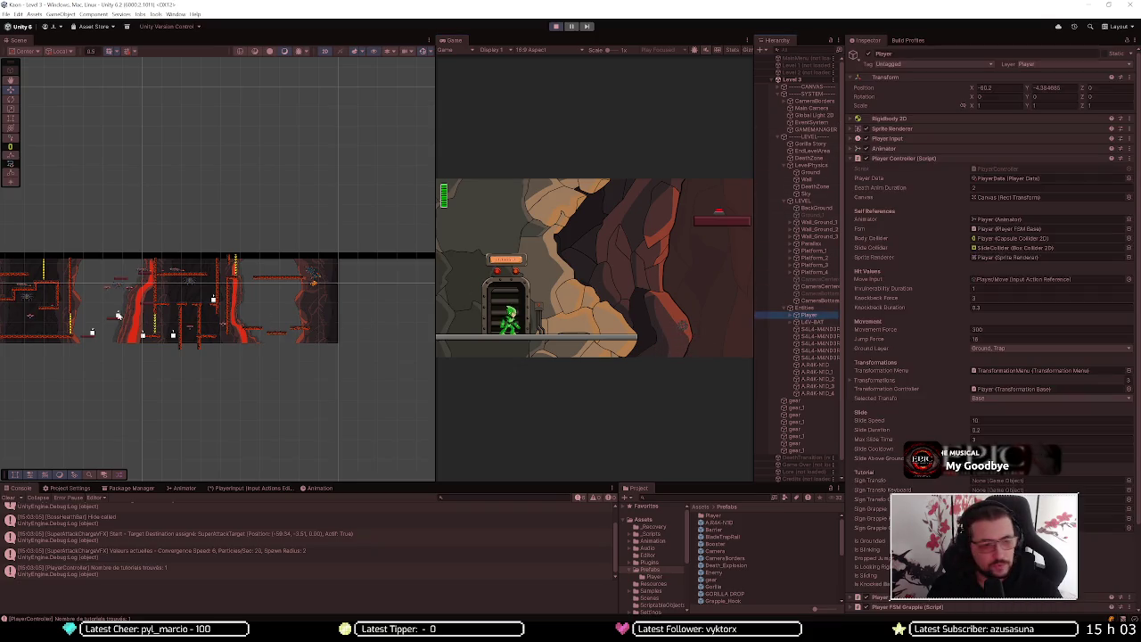
pyautogui.press('f')
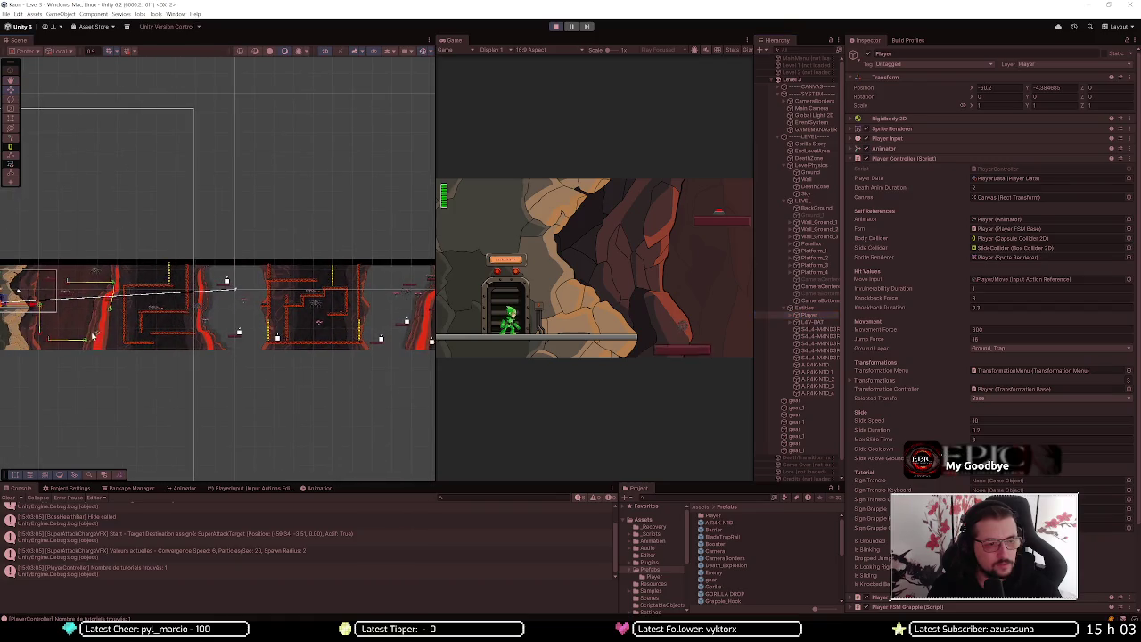
pyautogui.moveTo(36, 309)
pyautogui.mouseDown()
pyautogui.moveTo(294, 270)
pyautogui.moveTo(285, 272)
pyautogui.mouseUp()
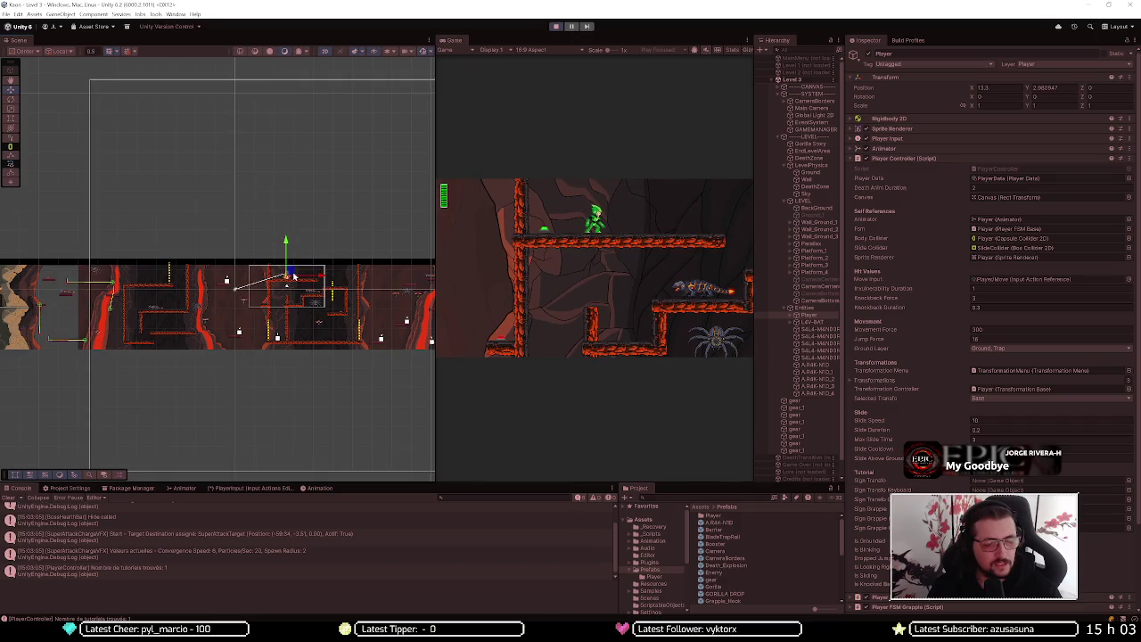
pyautogui.click(805, 193)
# Set the Main Camera's follow Y Max to 10
pyautogui.click(817, 108)
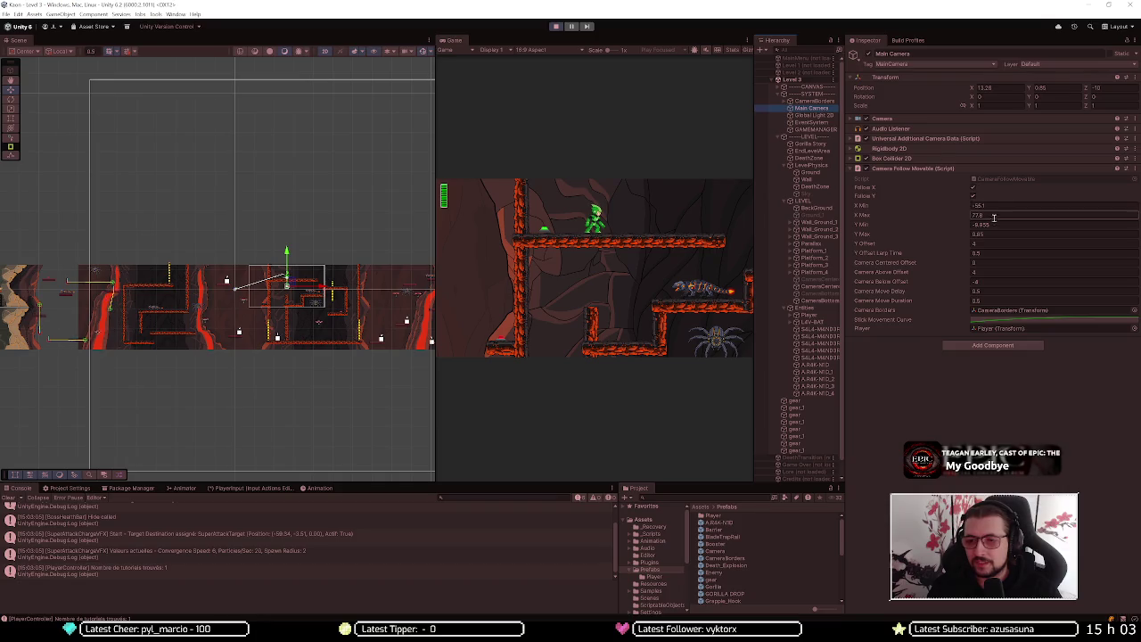
pyautogui.click(987, 232)
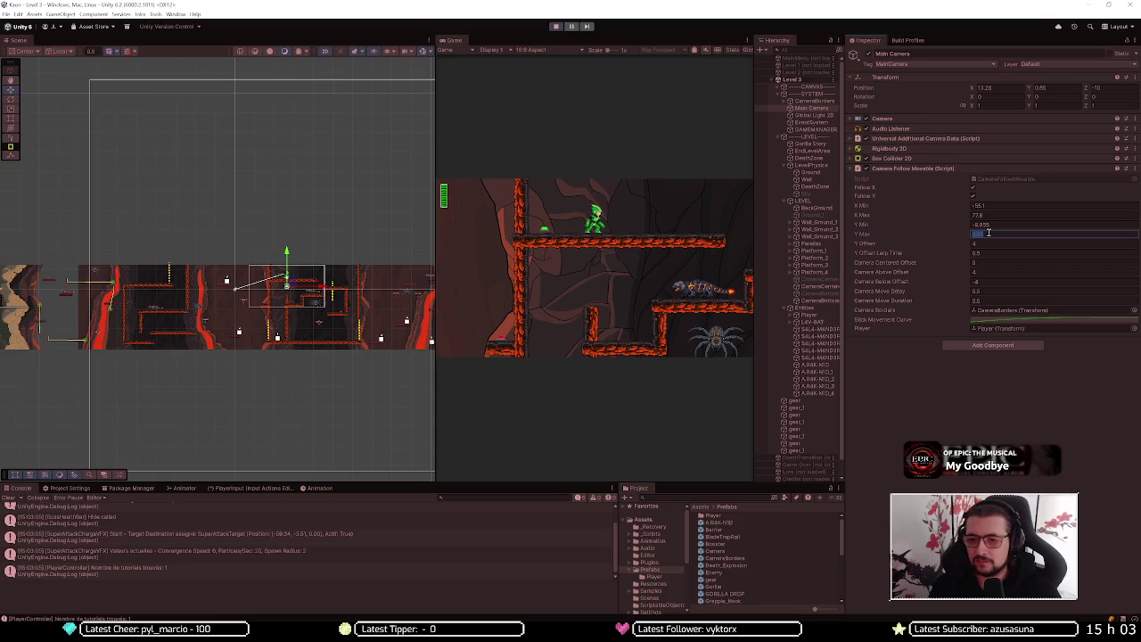
pyautogui.write('10')
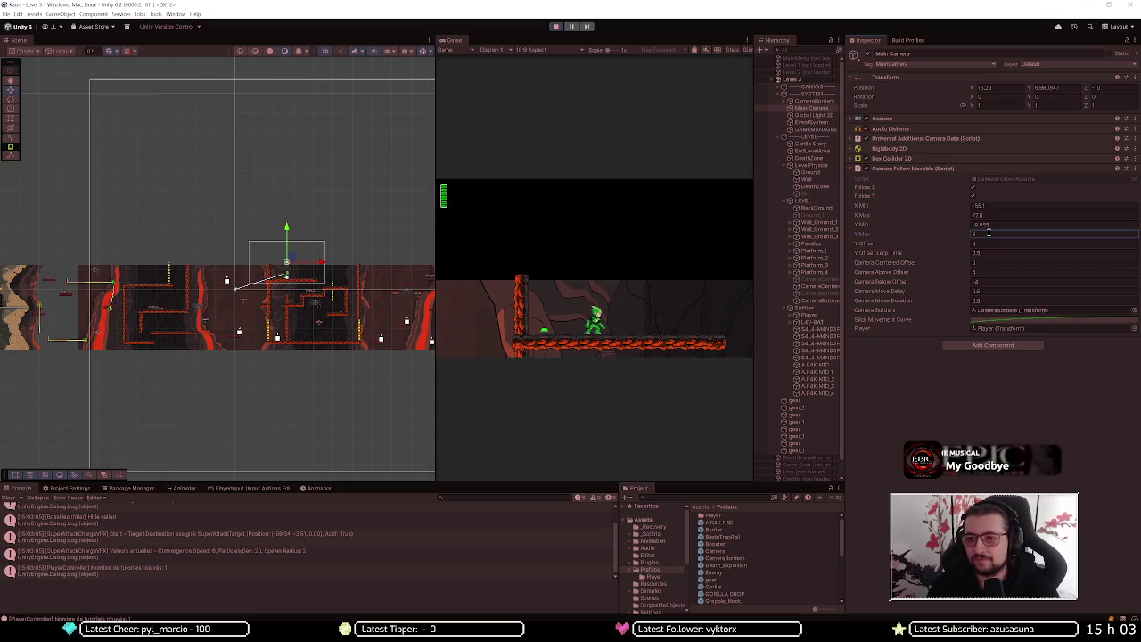
# Pause and frame-step the game, then resume and jump twice to test camera following
pyautogui.click(573, 27)
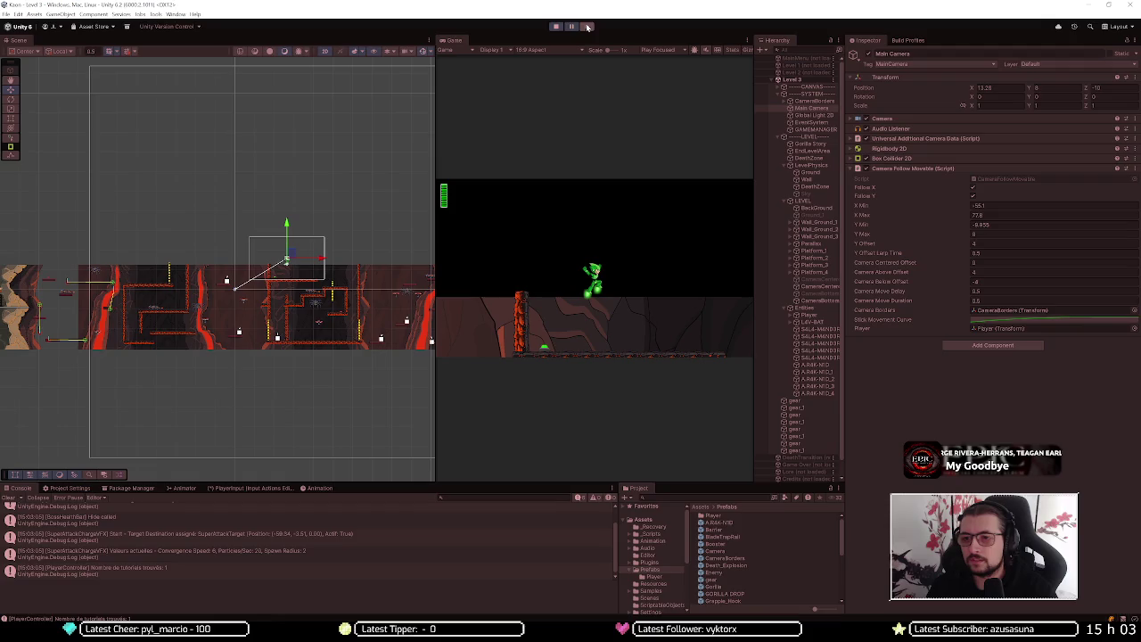
pyautogui.click(573, 30)
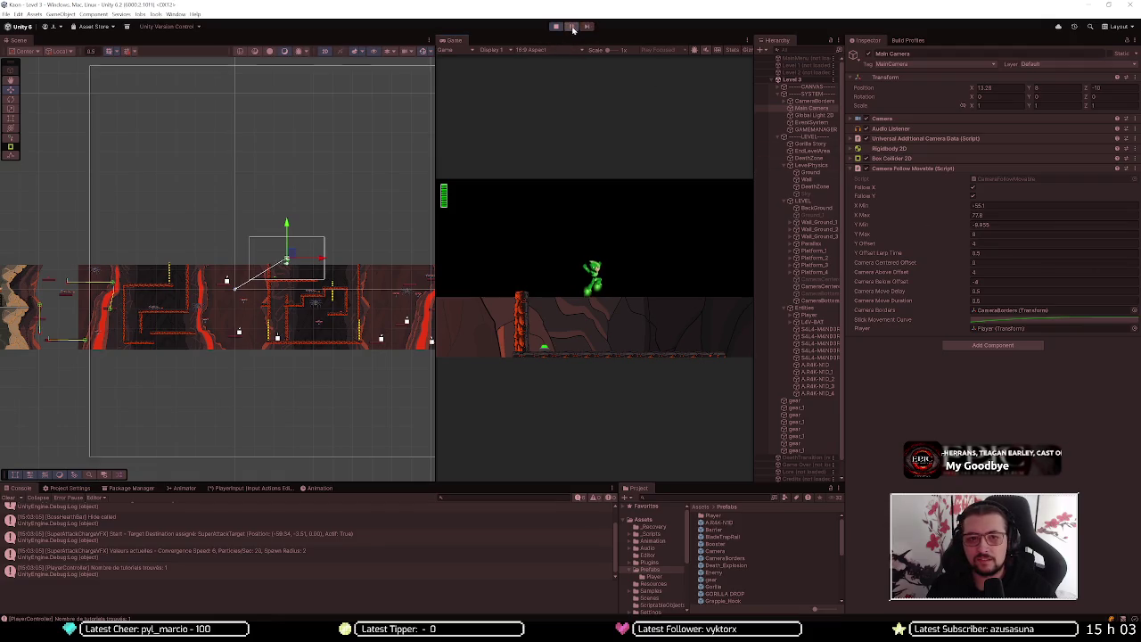
pyautogui.click(999, 235)
pyautogui.write('20')
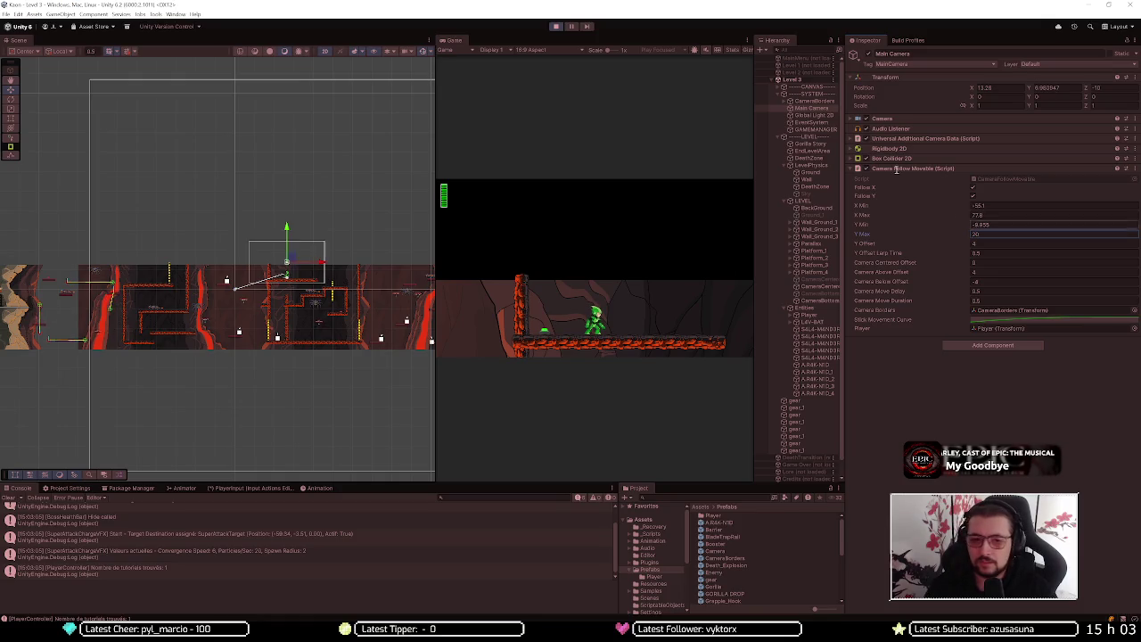
pyautogui.press('space')
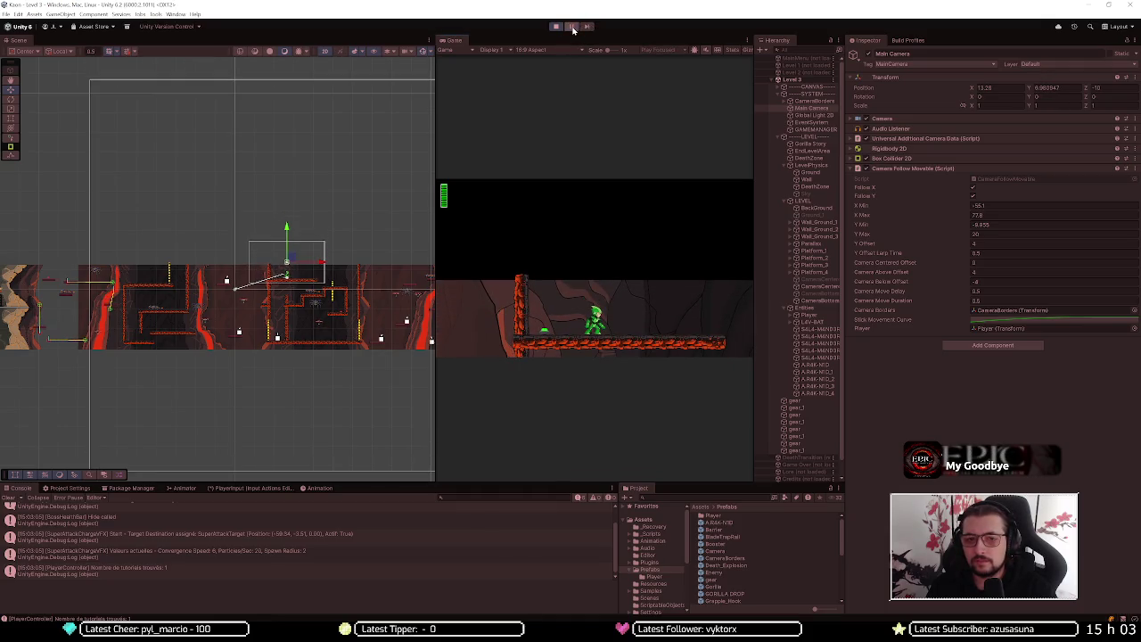
pyautogui.press('space')
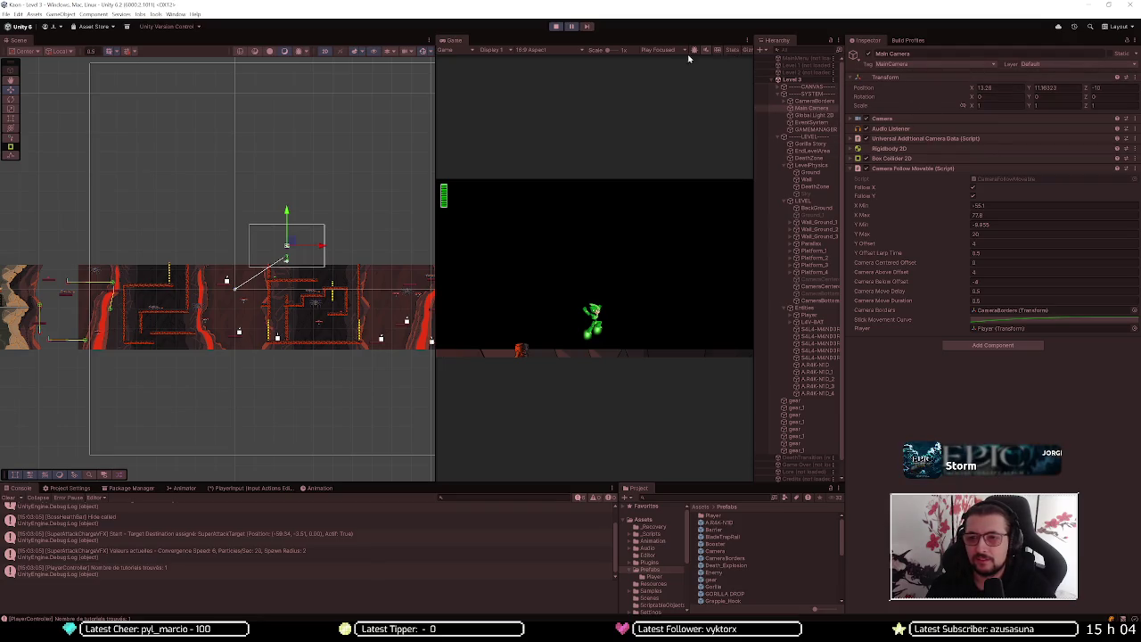
# Drag the Main Camera down to Y 4
pyautogui.moveTo(286, 212); pyautogui.dragTo(287, 239)
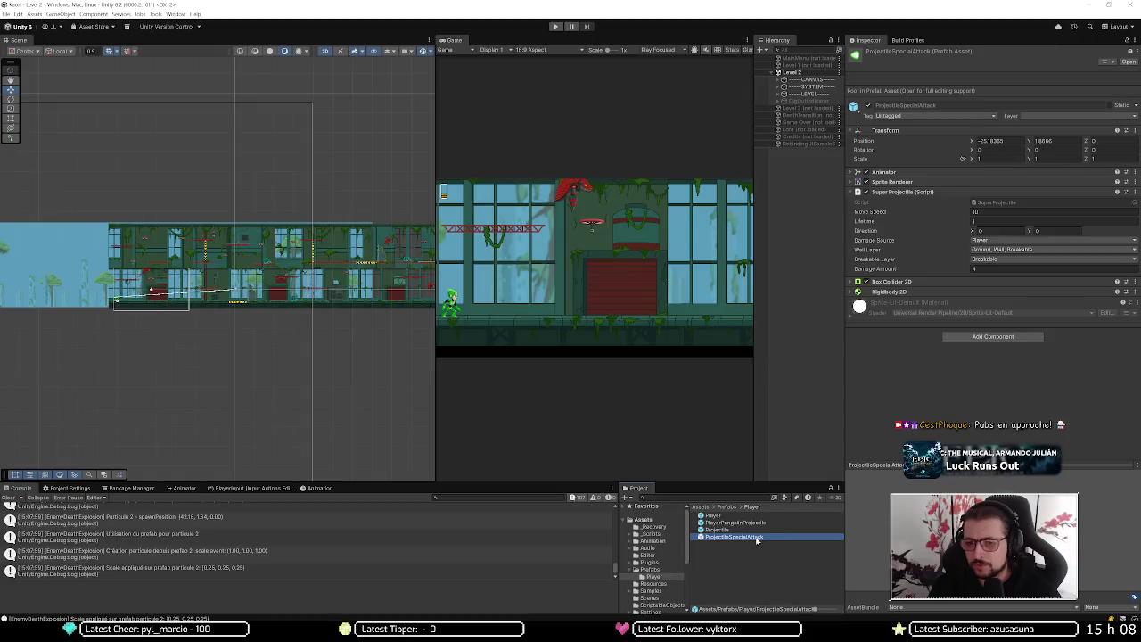
pyautogui.rightClick(791, 73)
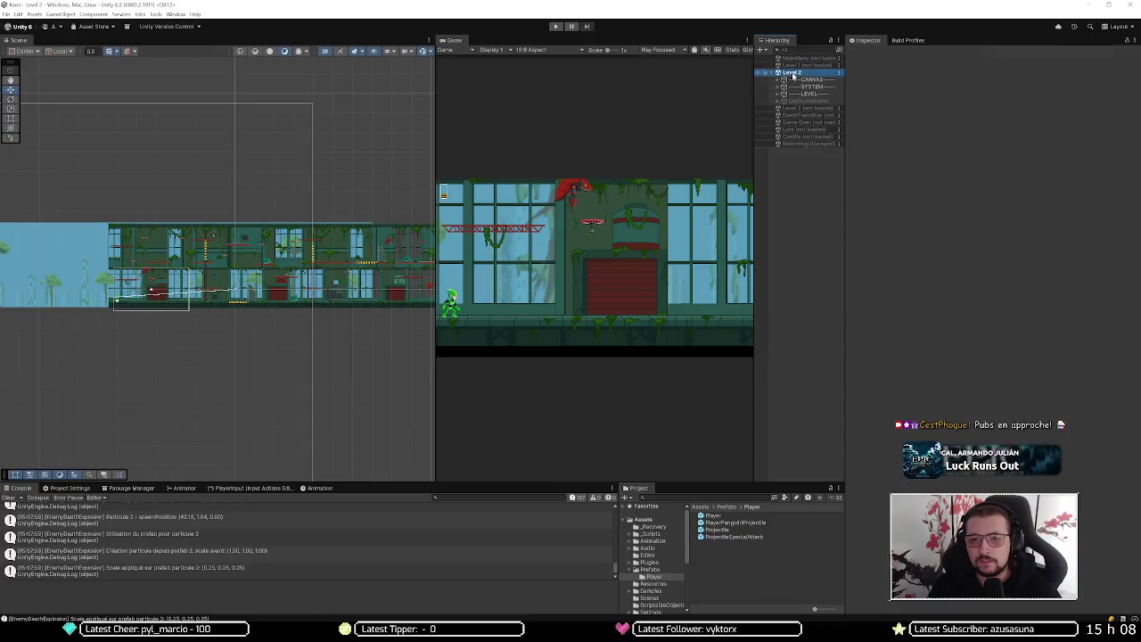
pyautogui.click(925, 258)
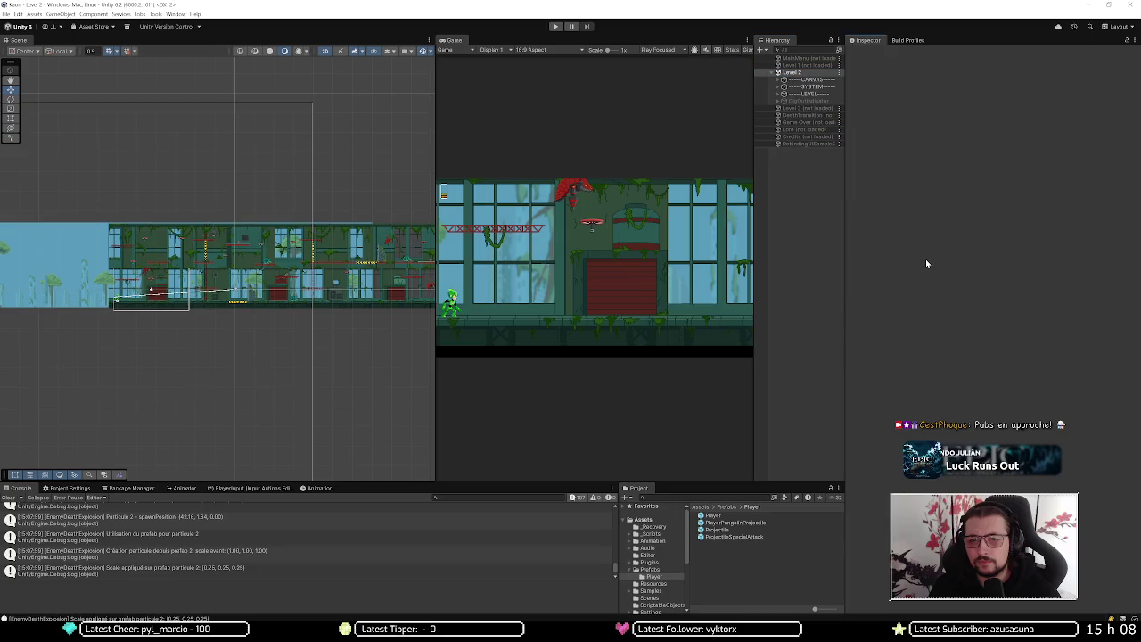
pyautogui.click(734, 537)
pyautogui.click(1034, 259)
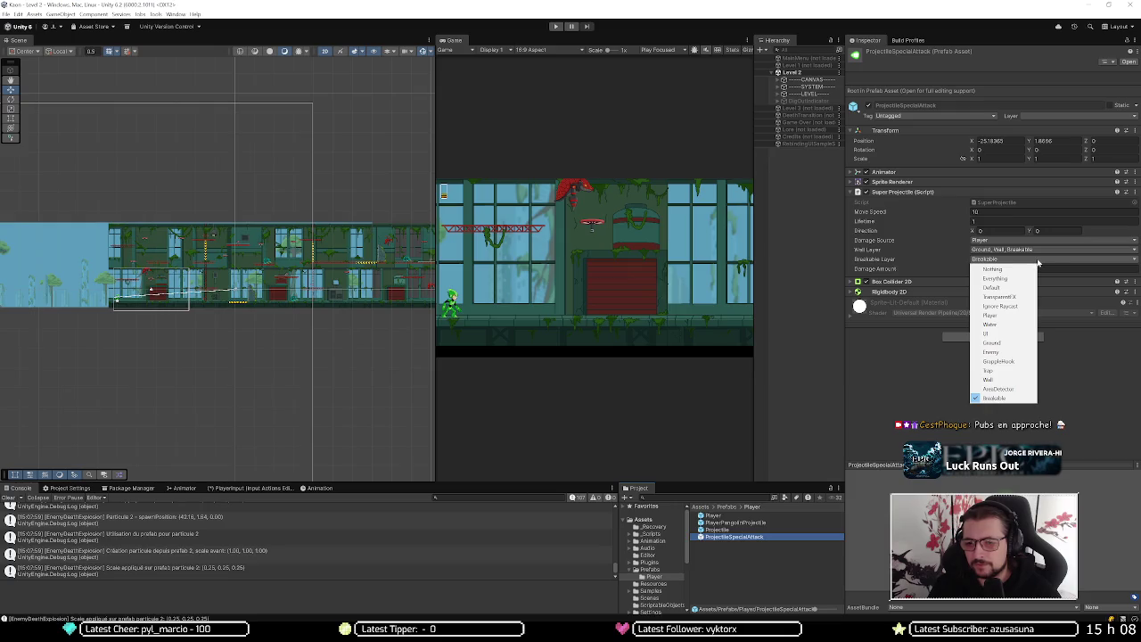
pyautogui.click(1036, 262)
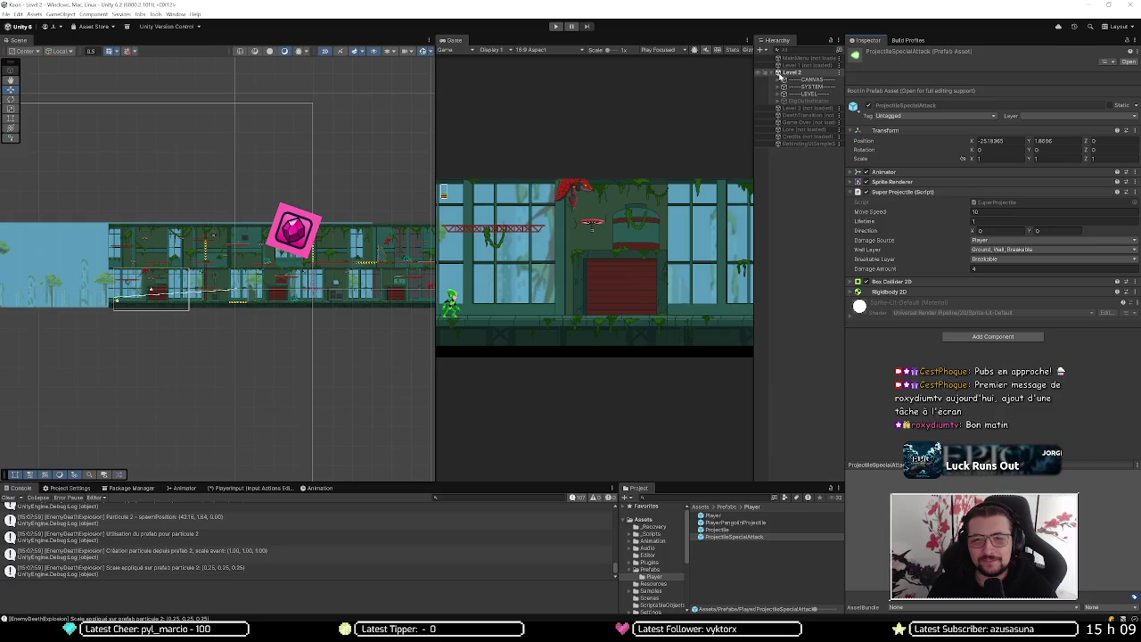
# Load the Level 1 scene and unload Level 2
pyautogui.click(787, 66)
pyautogui.doubleClick(788, 66)
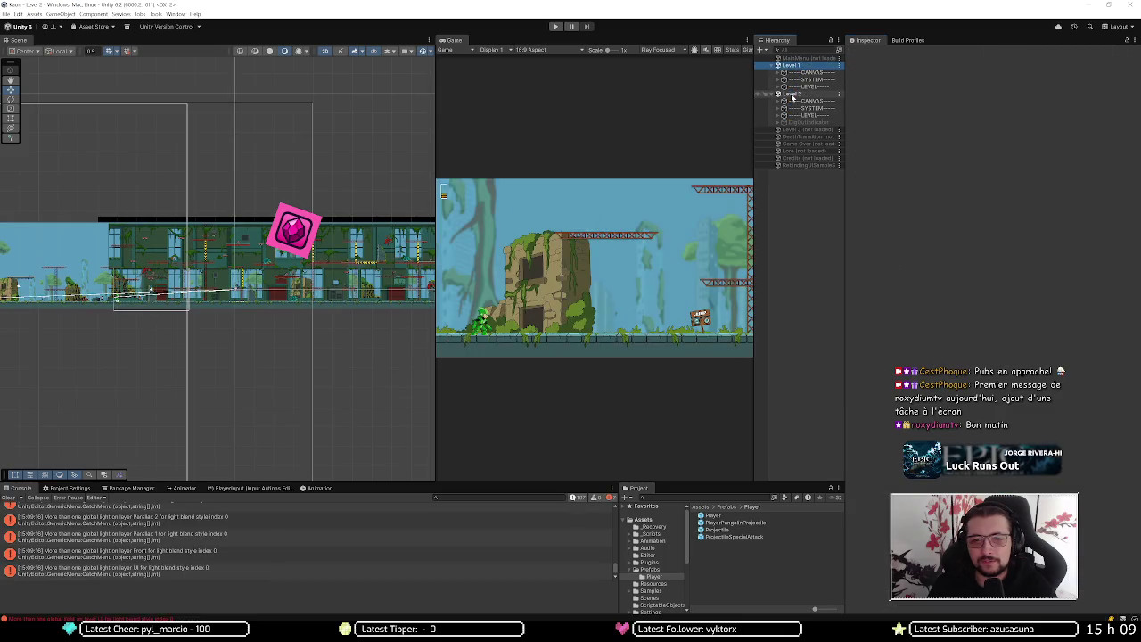
pyautogui.rightClick(791, 94)
pyautogui.click(818, 141)
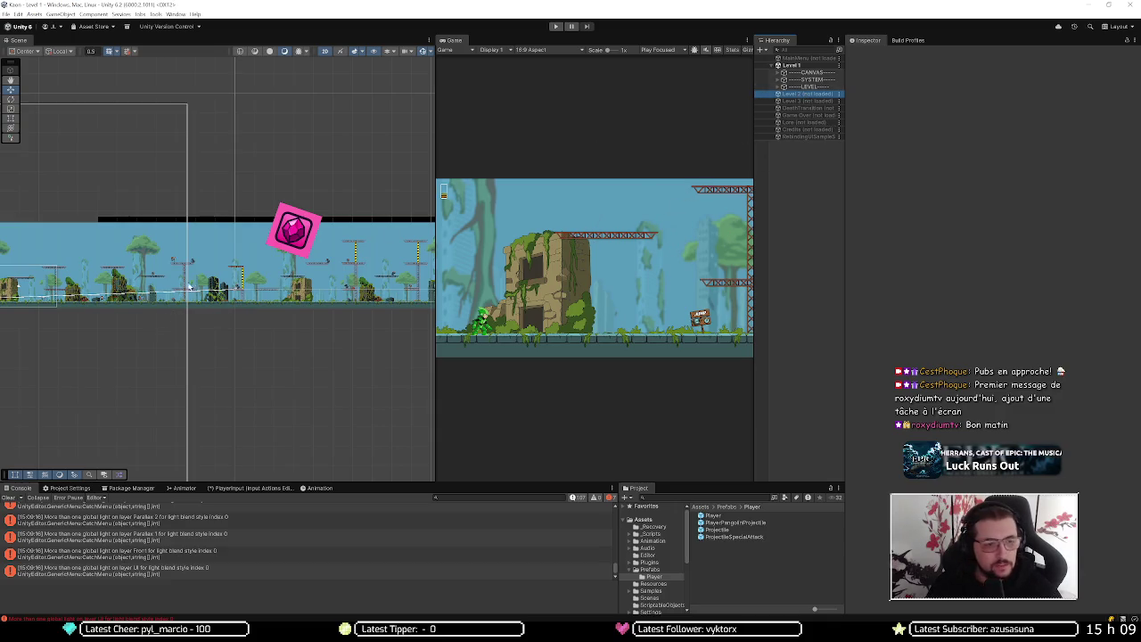
pyautogui.scroll(5, 189, 264)
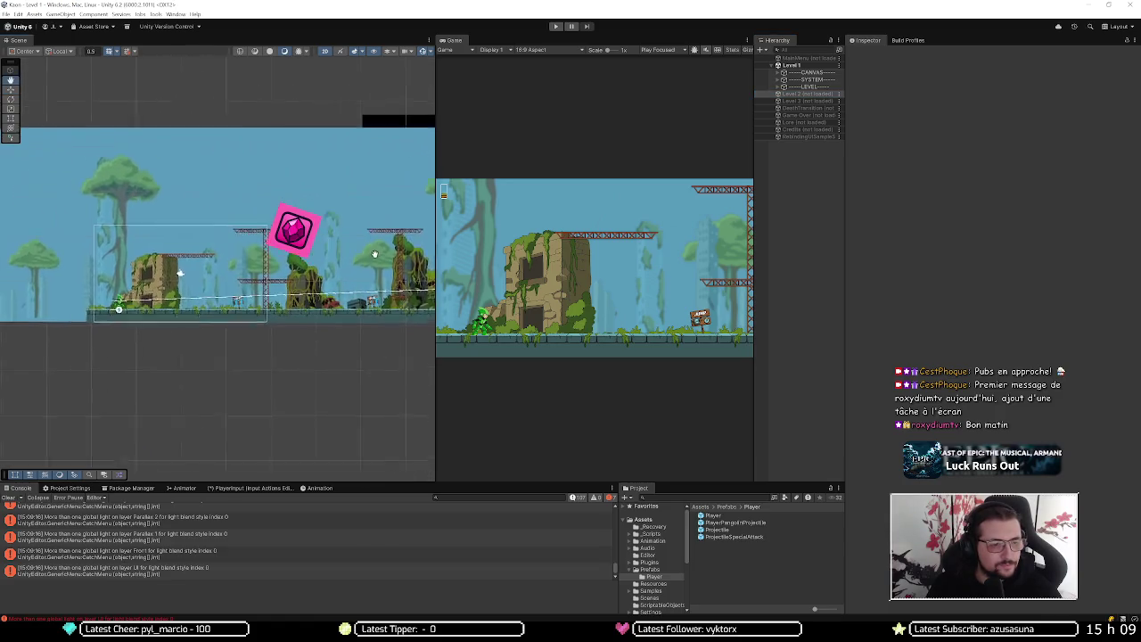
# Inspect the Player's TransformationMenu, Canvas and ActionBindingText children
pyautogui.click(274, 263)
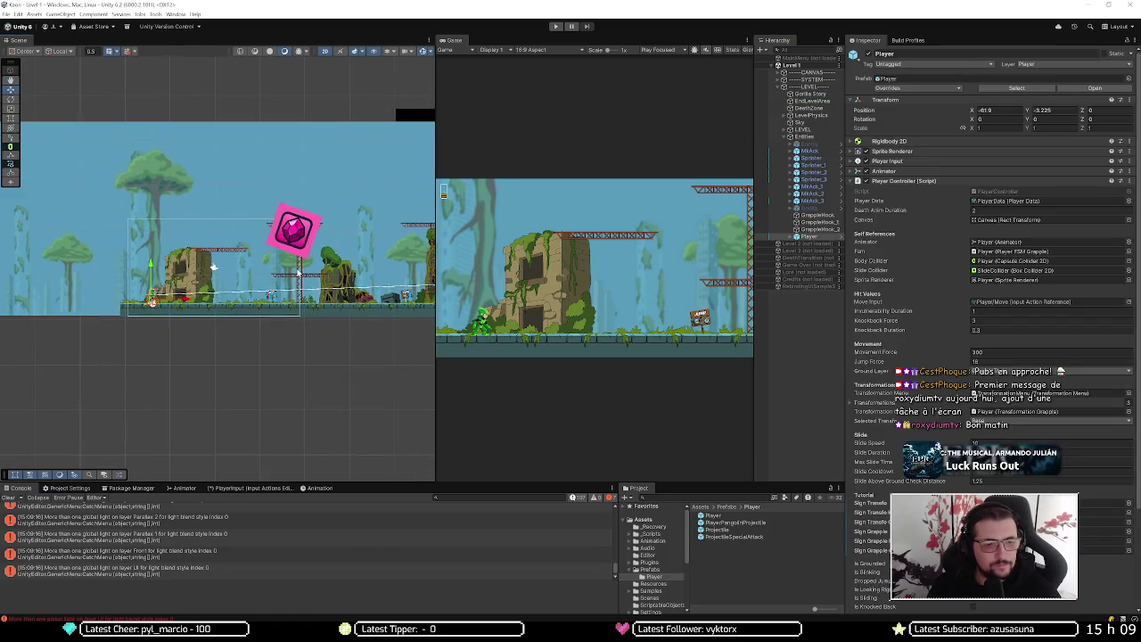
pyautogui.click(152, 302)
pyautogui.click(213, 267)
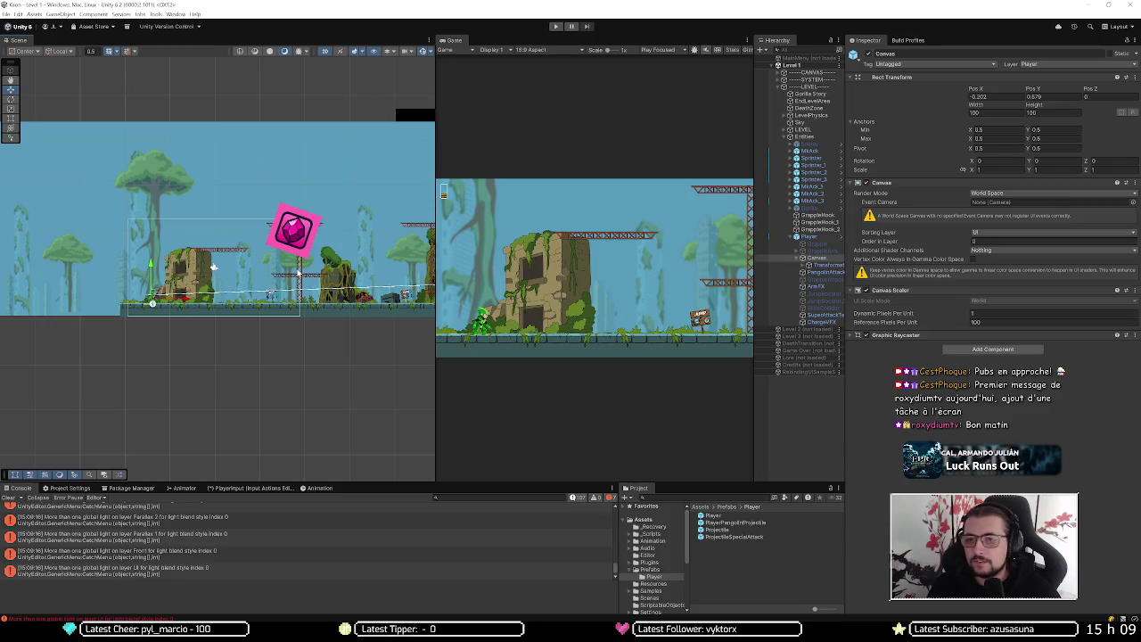
pyautogui.click(213, 266)
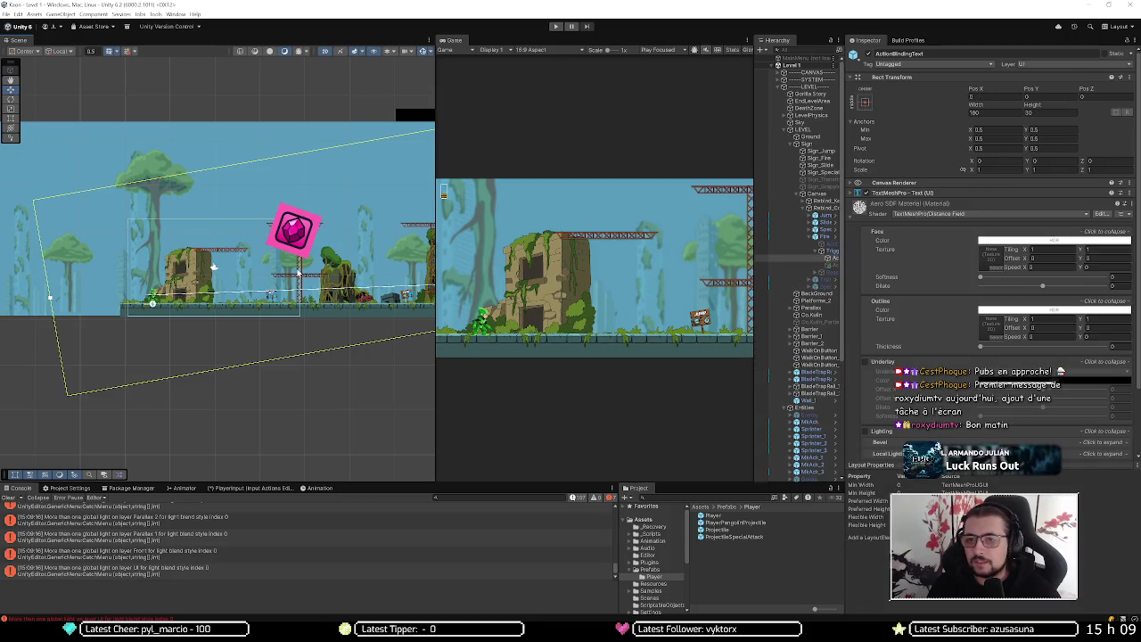
pyautogui.click(214, 265)
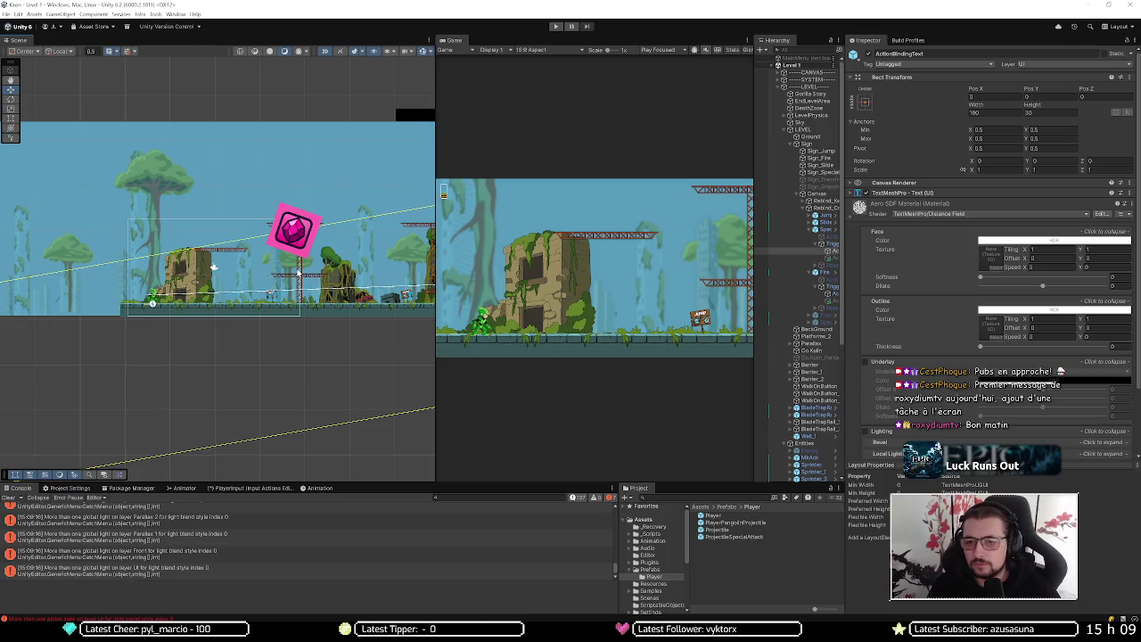
# Collapse the Sign object and select Platforme_2 to view its components
pyautogui.click(778, 87)
pyautogui.click(778, 87)
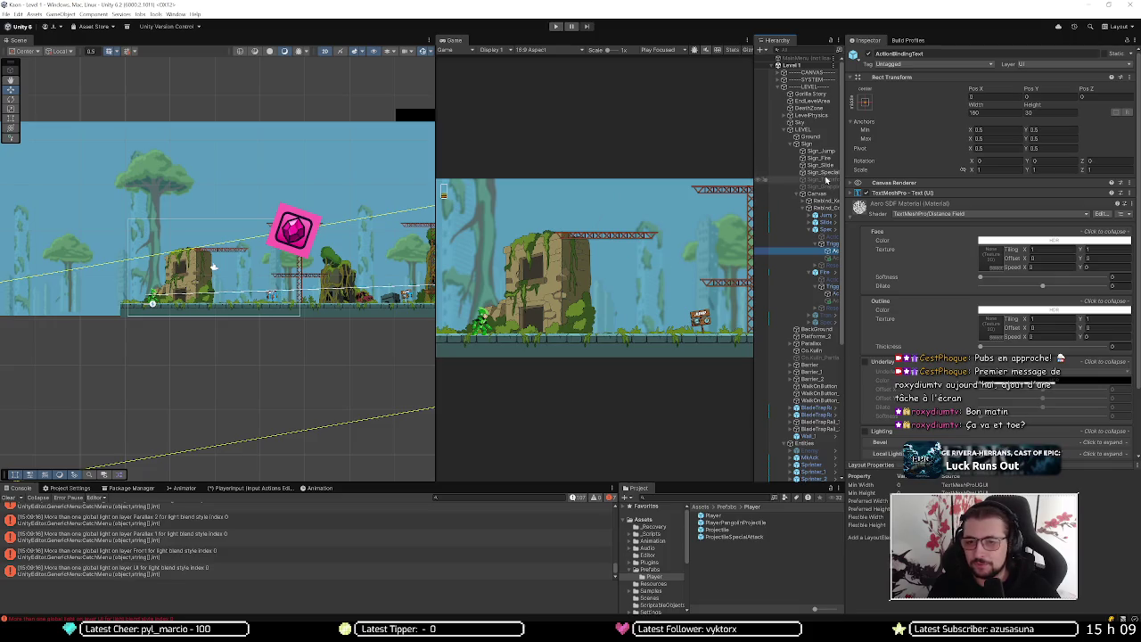
pyautogui.click(796, 144)
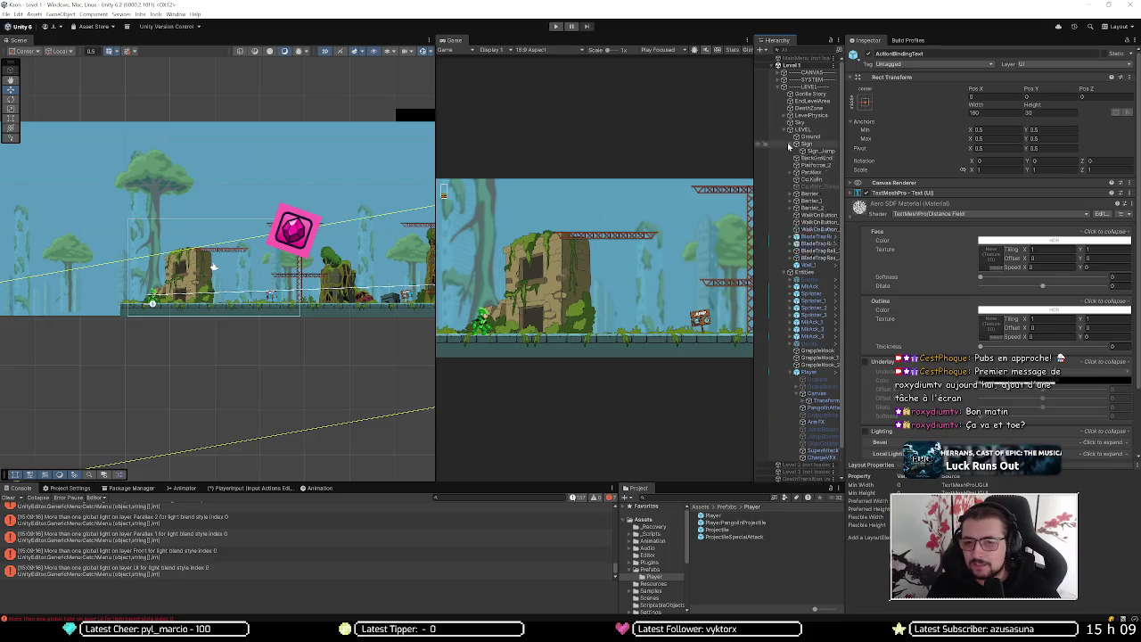
pyautogui.click(806, 158)
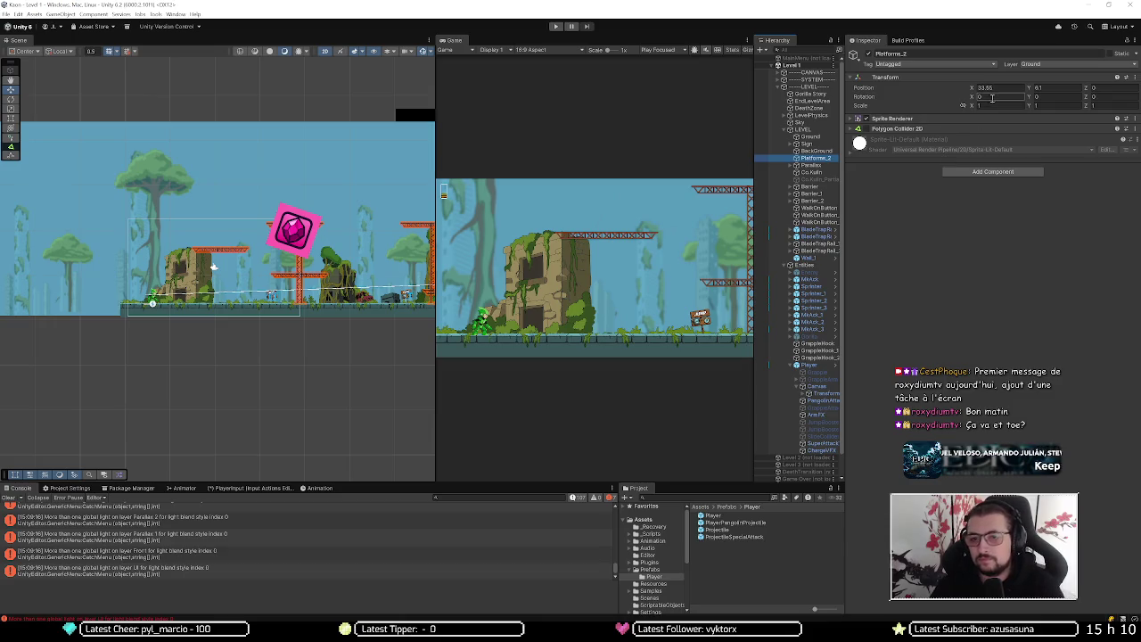
pyautogui.click(900, 255)
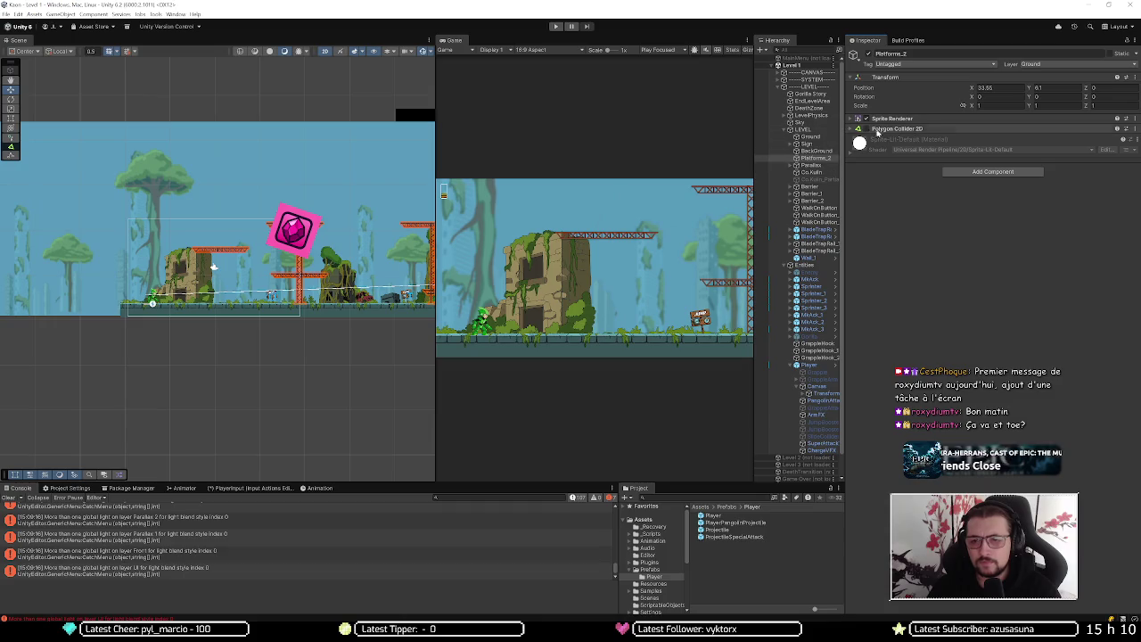
# Delete Platforme_2's Polygon Collider 2D, leaving Transform and Sprite Renderer
pyautogui.rightClick(889, 130)
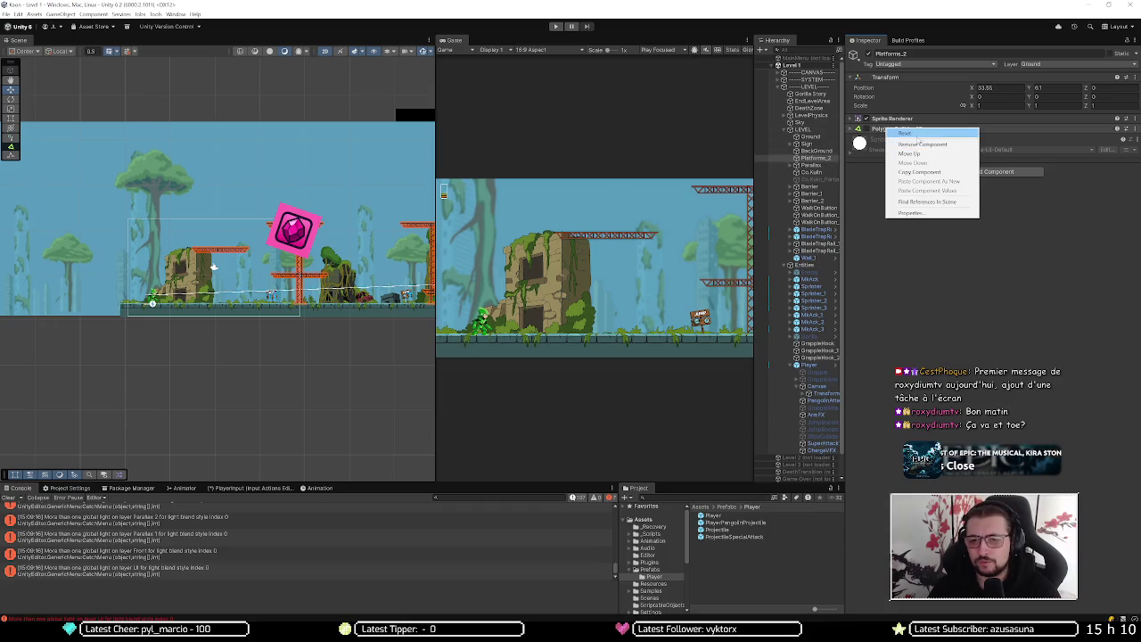
pyautogui.click(921, 144)
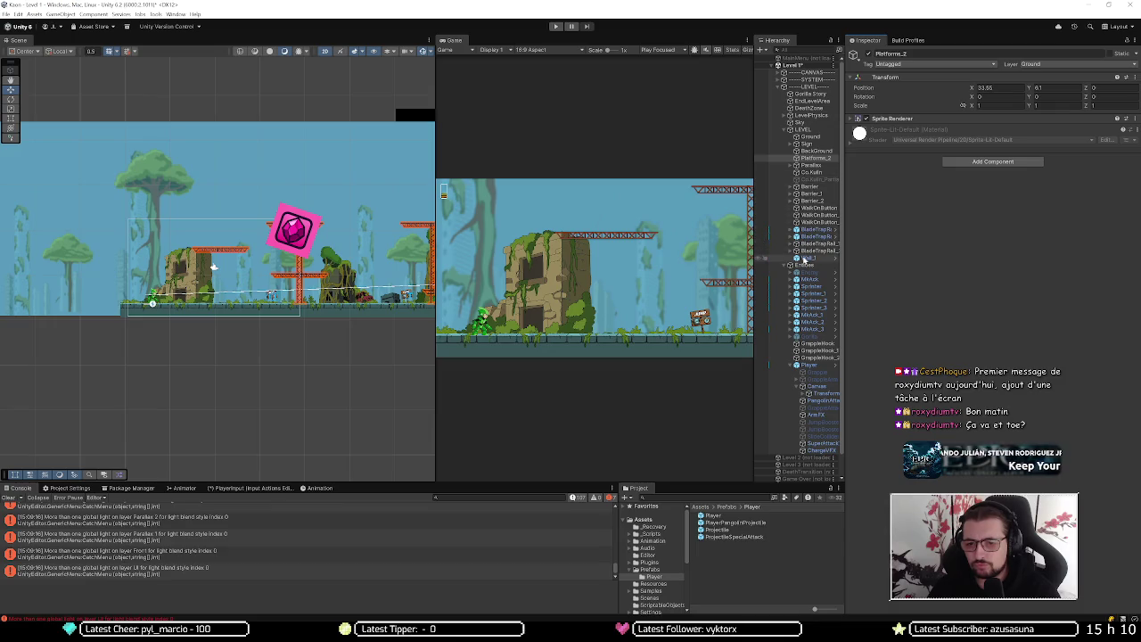
# Collapse Entities, select Wall under LevelPhysics, and choose Add Layer from its Layer list
pyautogui.click(782, 266)
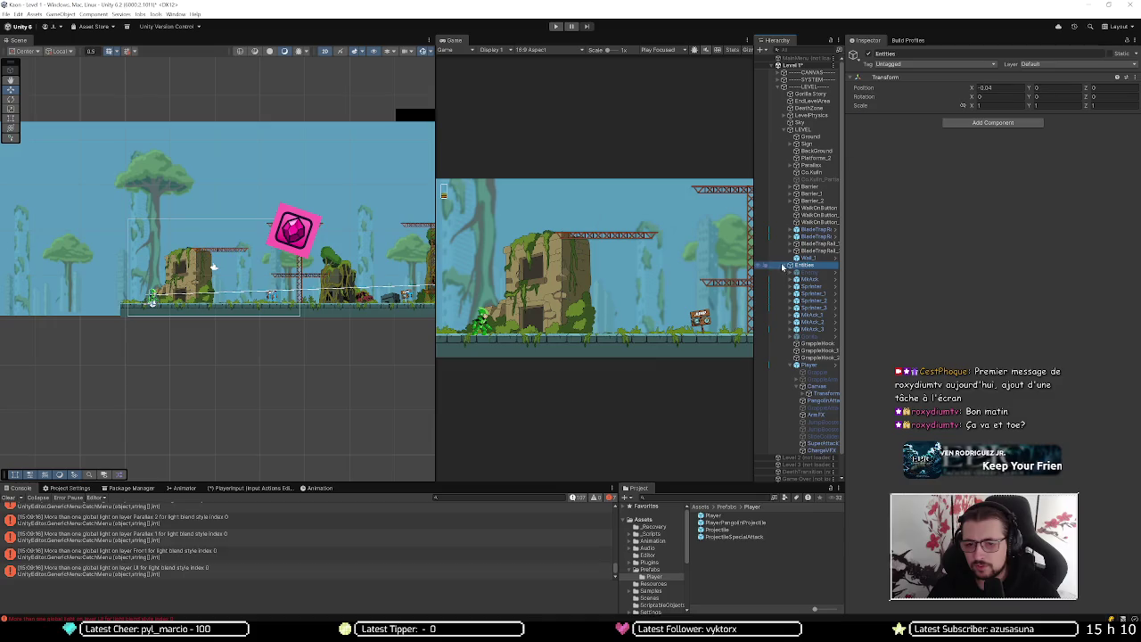
pyautogui.click(783, 266)
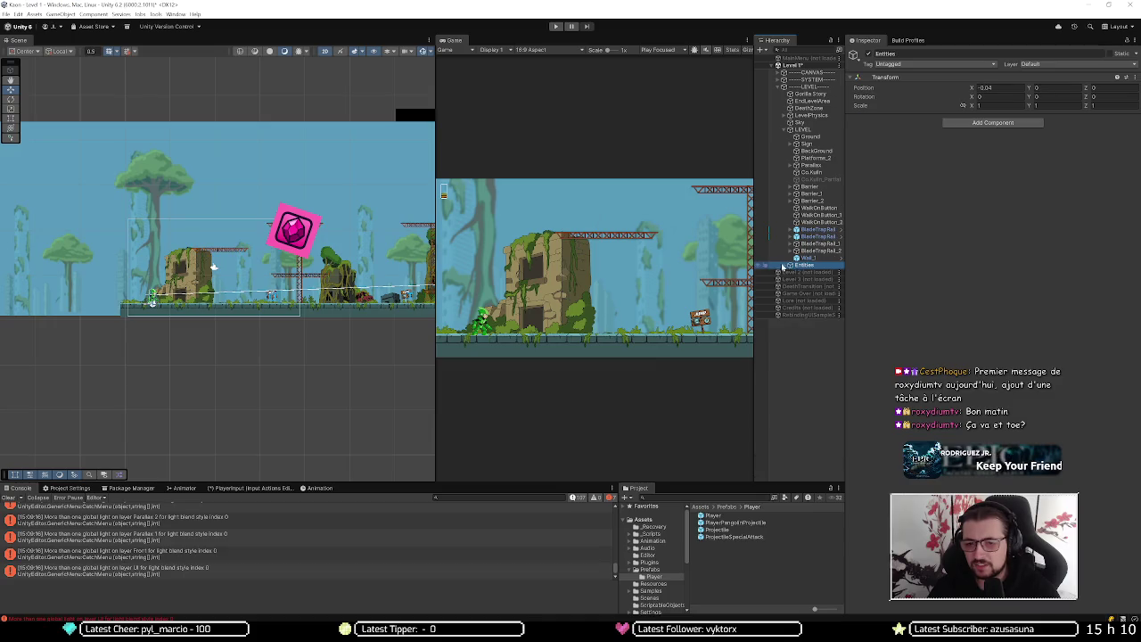
pyautogui.click(785, 115)
pyautogui.click(789, 116)
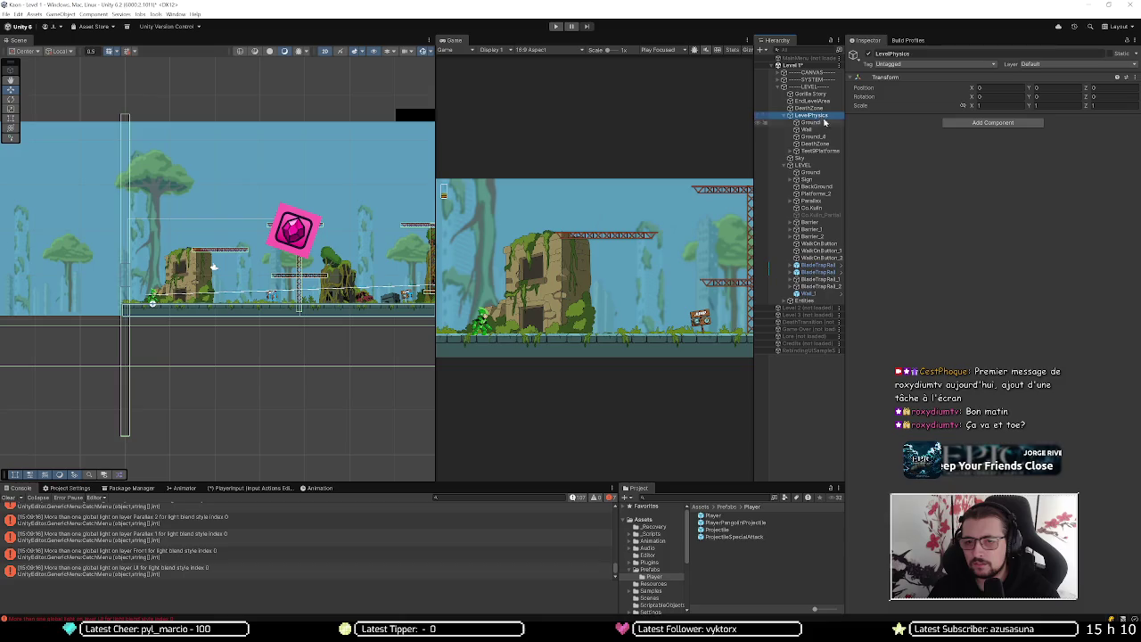
pyautogui.click(811, 122)
pyautogui.click(812, 130)
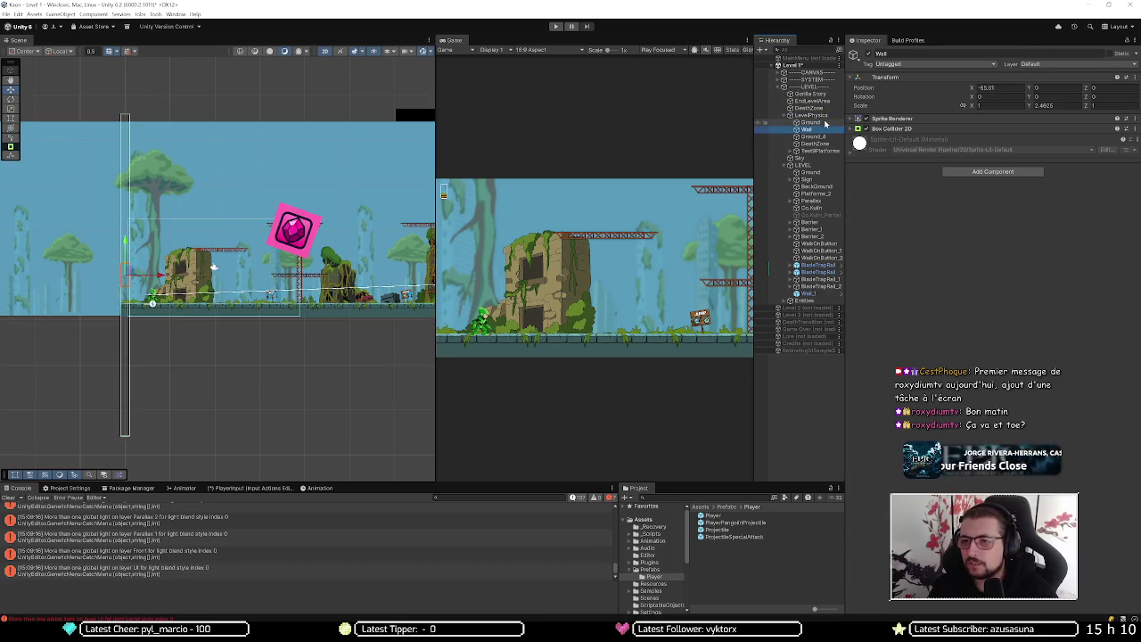
pyautogui.click(1135, 65)
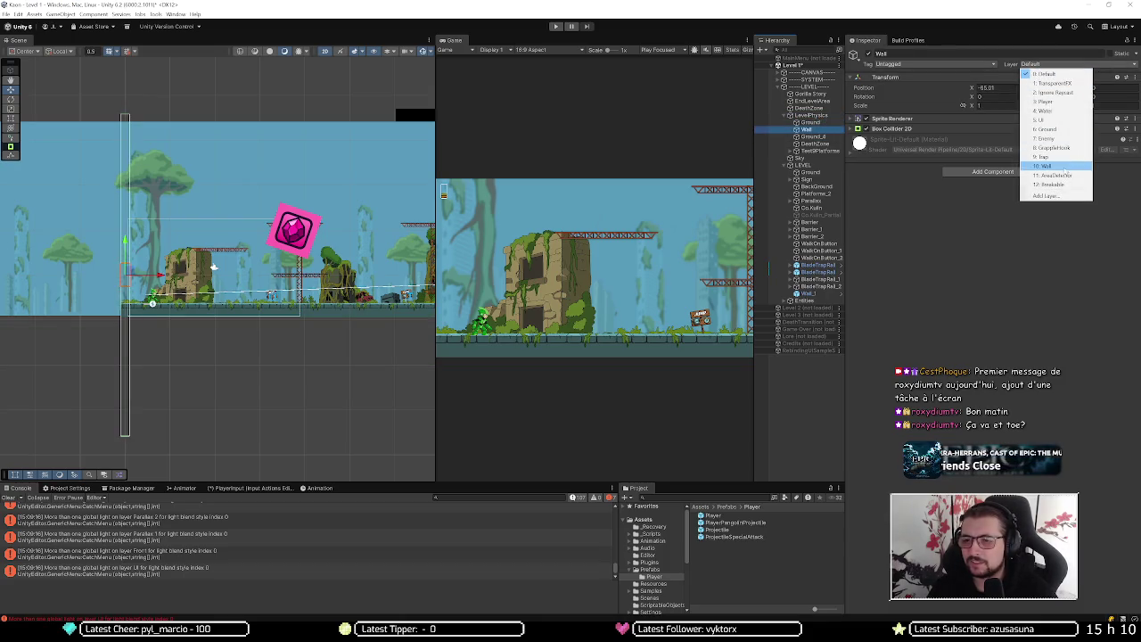
pyautogui.click(1070, 195)
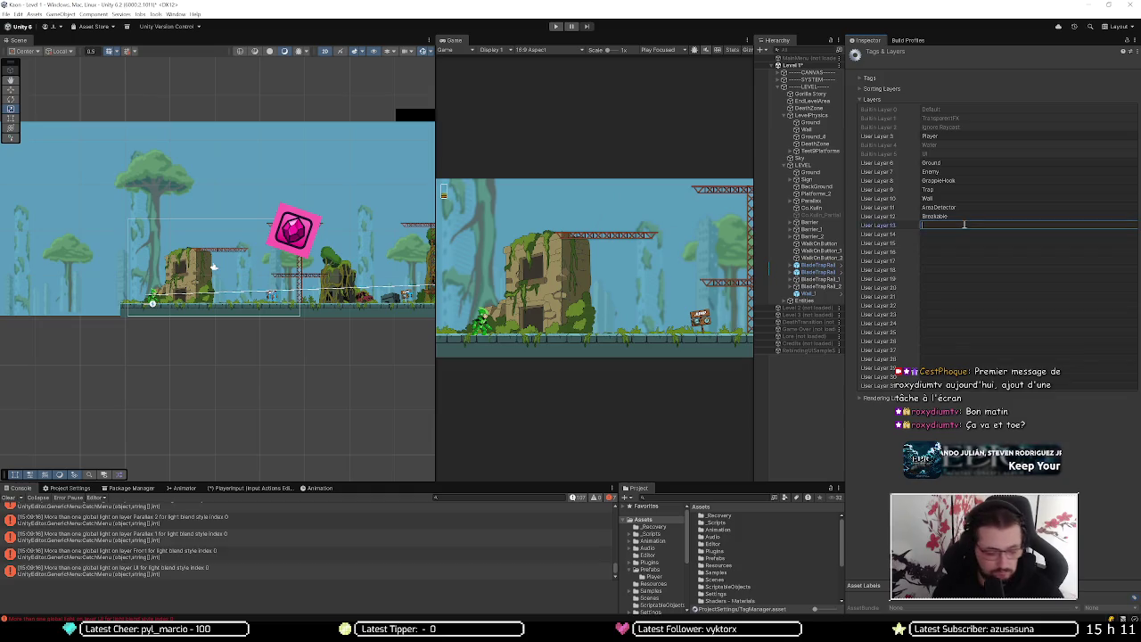
# Name user layer 13 Wall_Platform, then select the Ground object
pyautogui.write('WallPlat')
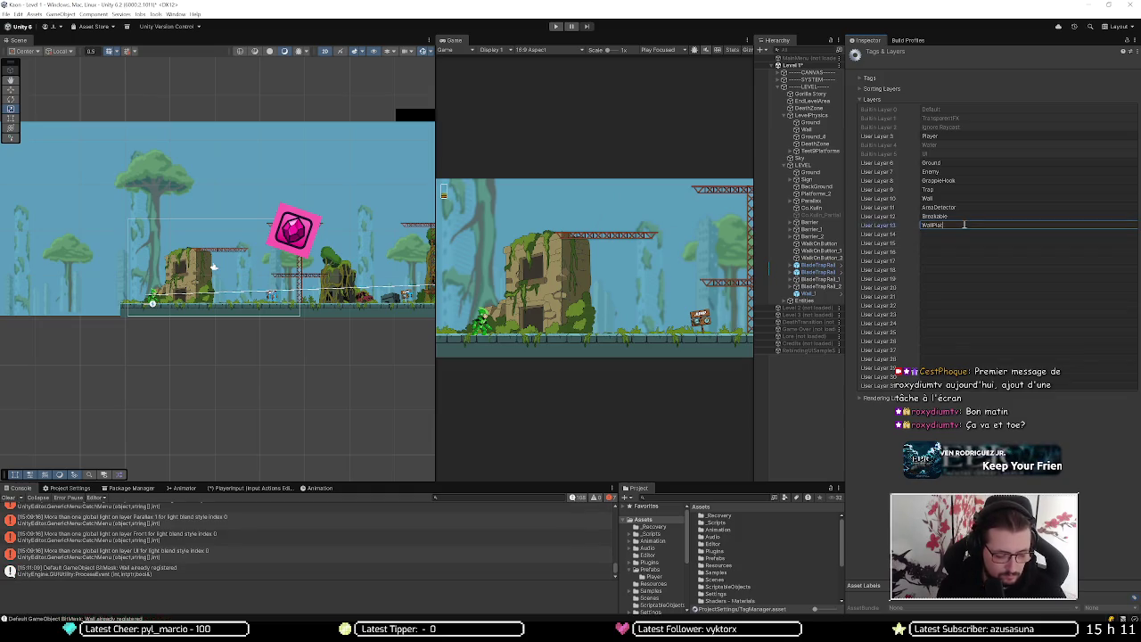
pyautogui.press('BackSpace')
pyautogui.press('BackSpace')
pyautogui.press('BackSpace')
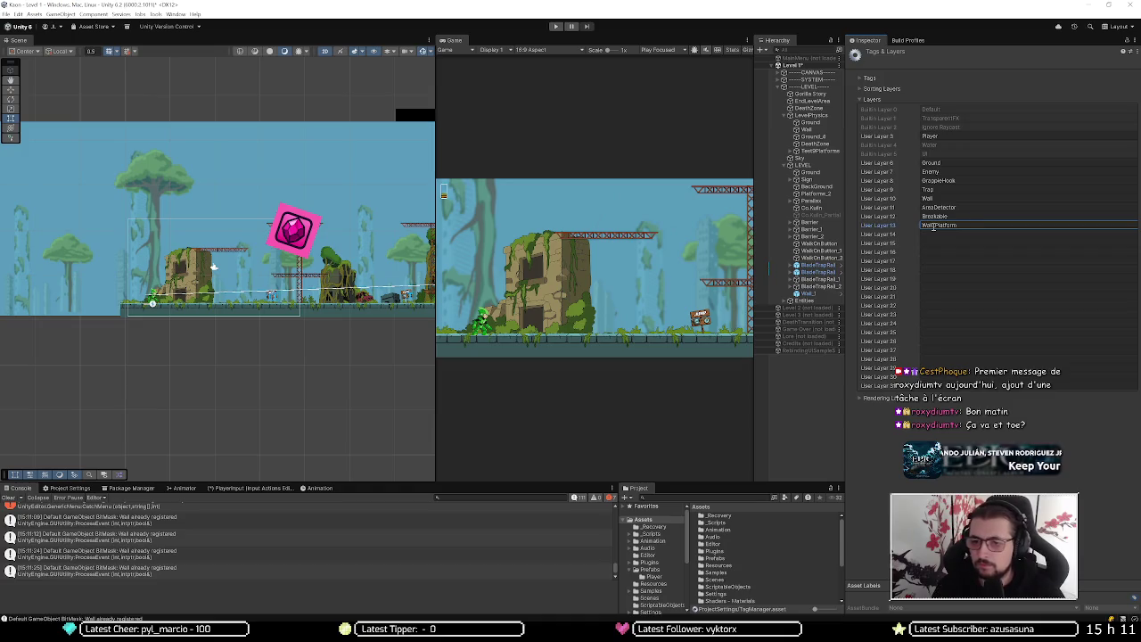
pyautogui.press('Return')
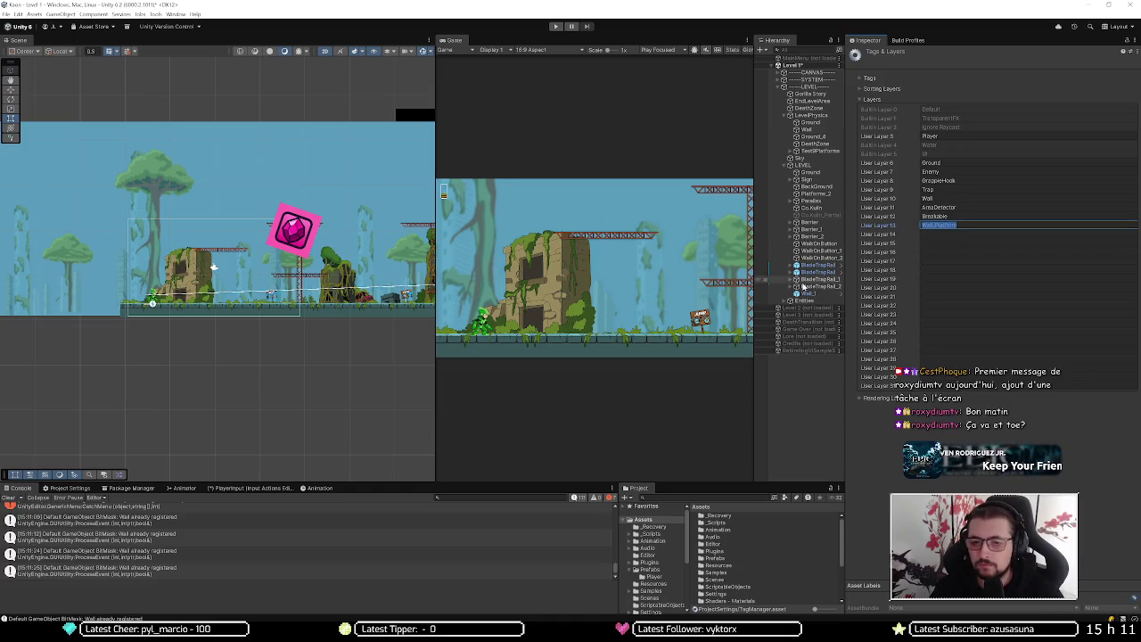
pyautogui.click(811, 123)
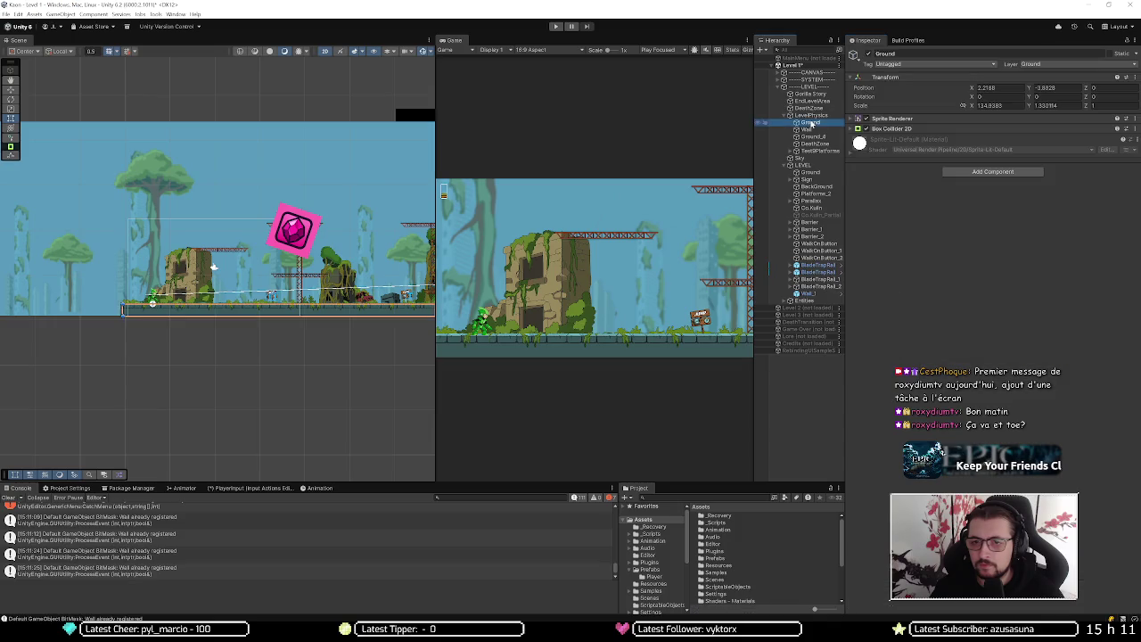
# Check Wall's layer options, frame Ground_4, then inspect DeathZone and expand TestPlatforms
pyautogui.press('Down')
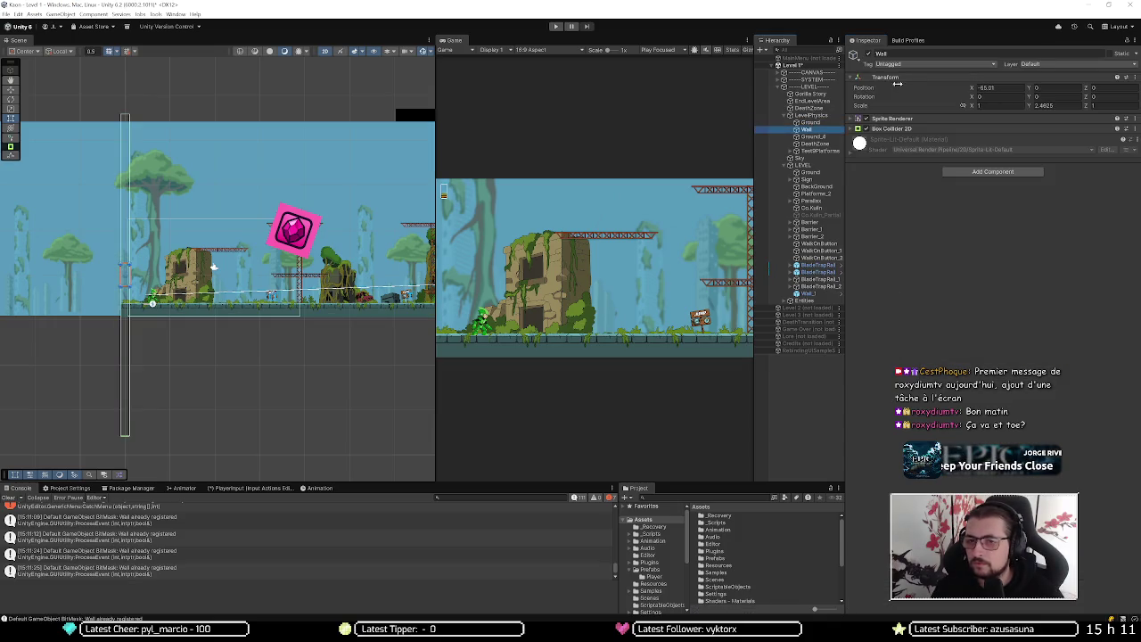
pyautogui.click(1046, 64)
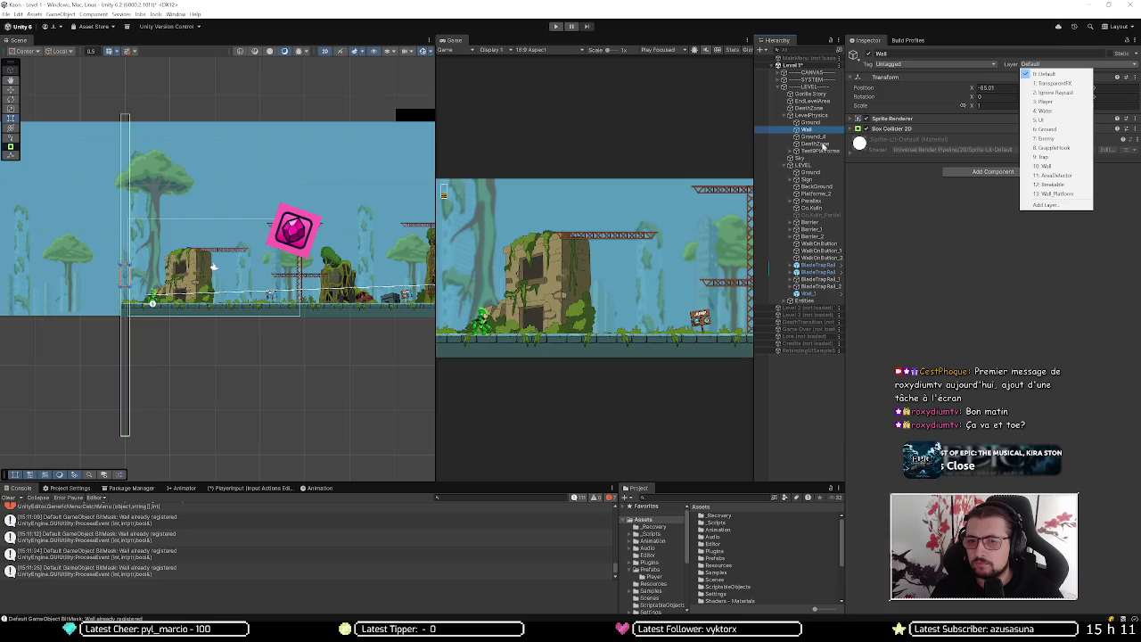
pyautogui.click(827, 138)
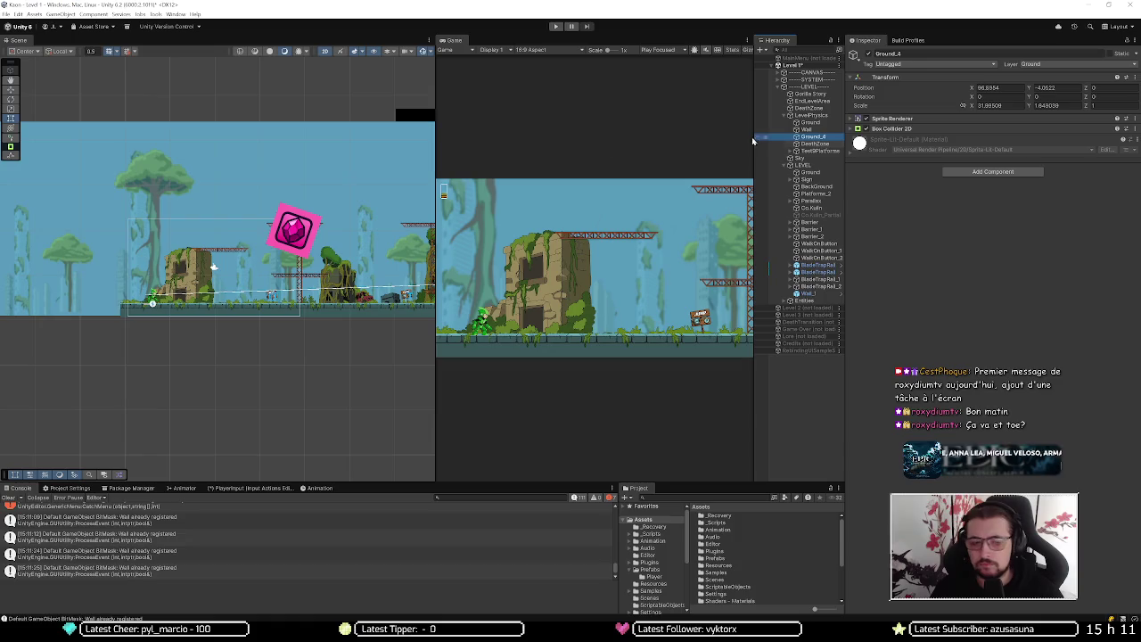
pyautogui.scroll(-3, 214, 303)
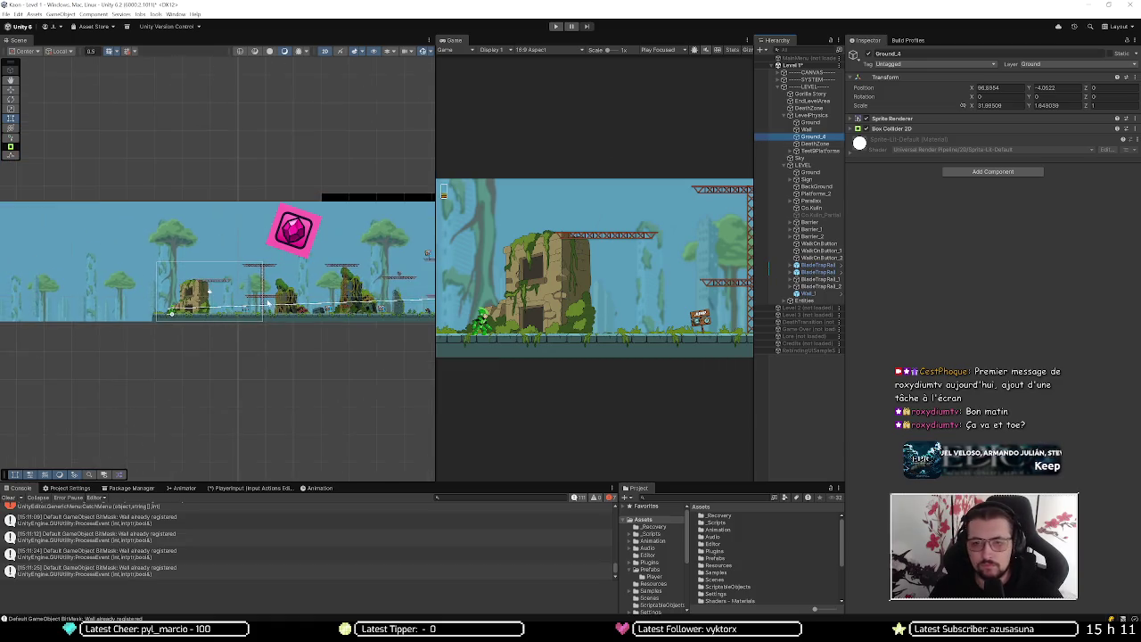
pyautogui.press('f')
pyautogui.click(813, 143)
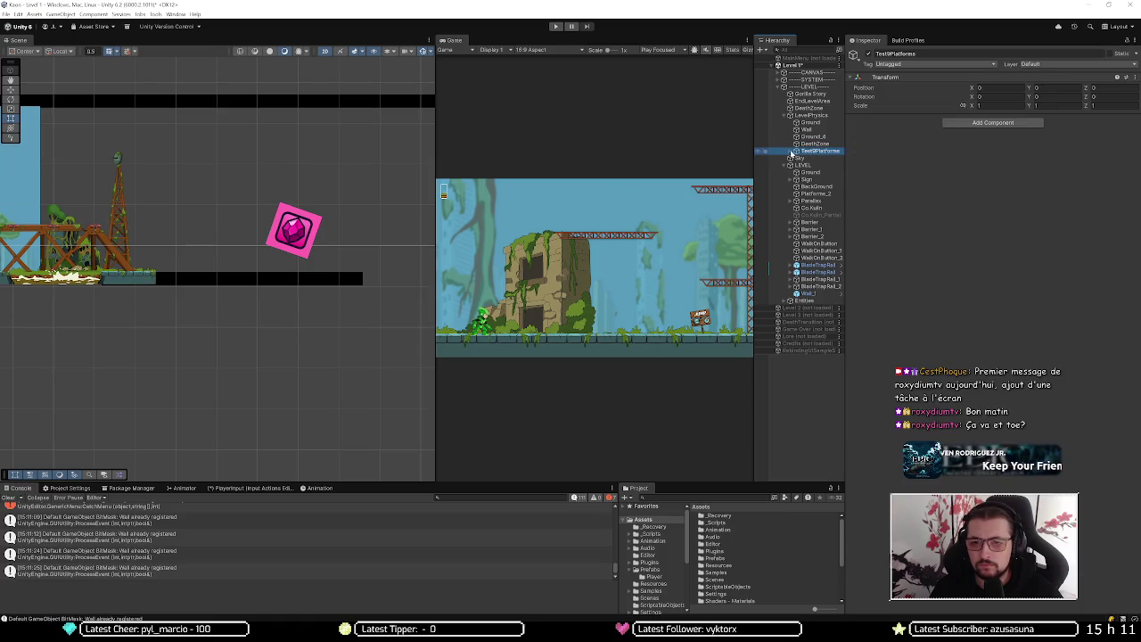
pyautogui.click(796, 152)
# Frame Platform_5 and step through Platforms 23, 24, 26 and 27 checking their layers
pyautogui.click(815, 159)
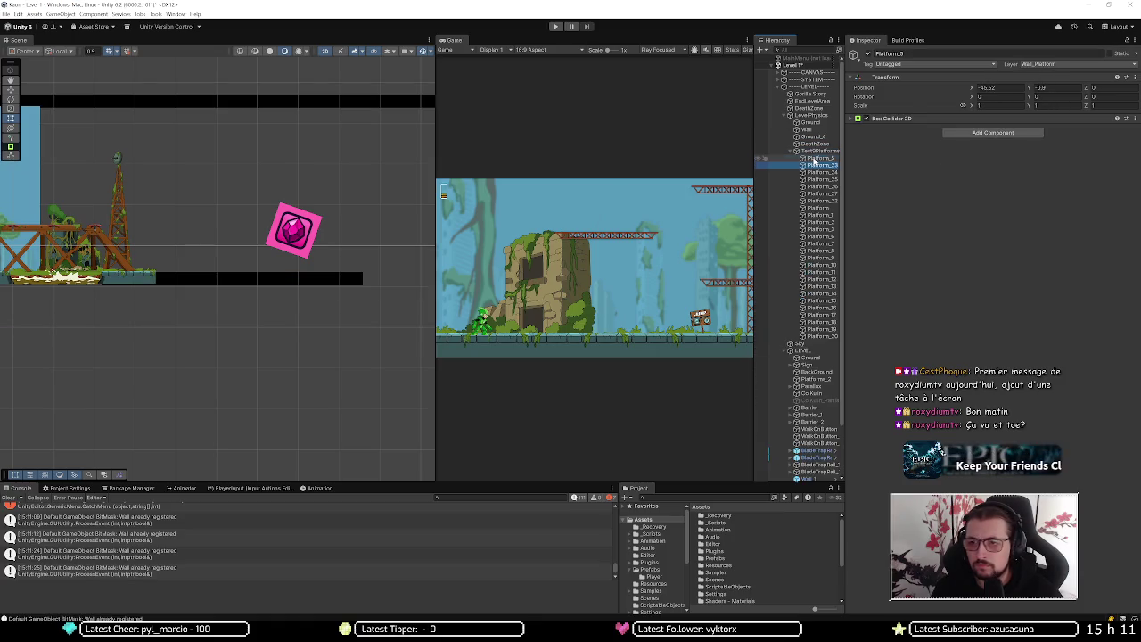
pyautogui.doubleClick(814, 159)
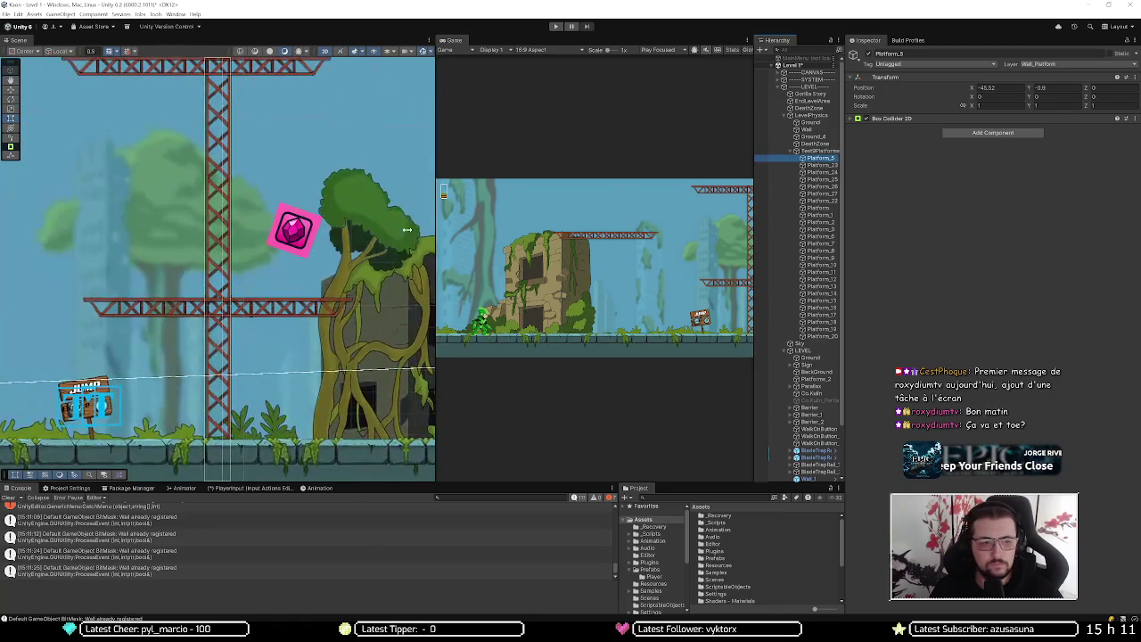
pyautogui.press('Down')
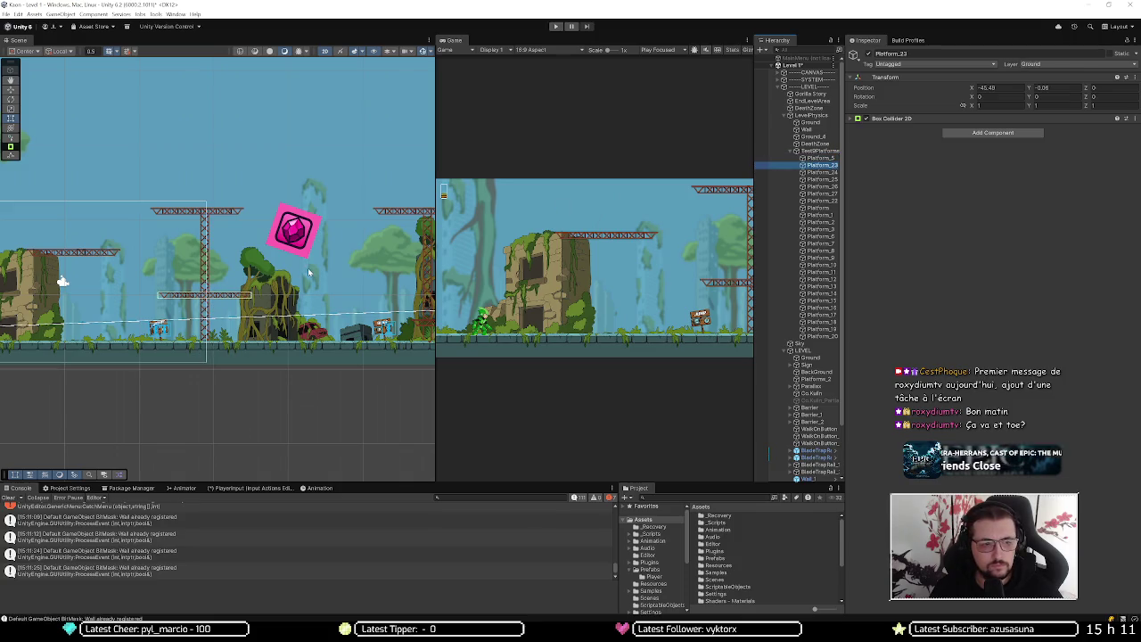
pyautogui.press('Down')
pyautogui.press('Down')
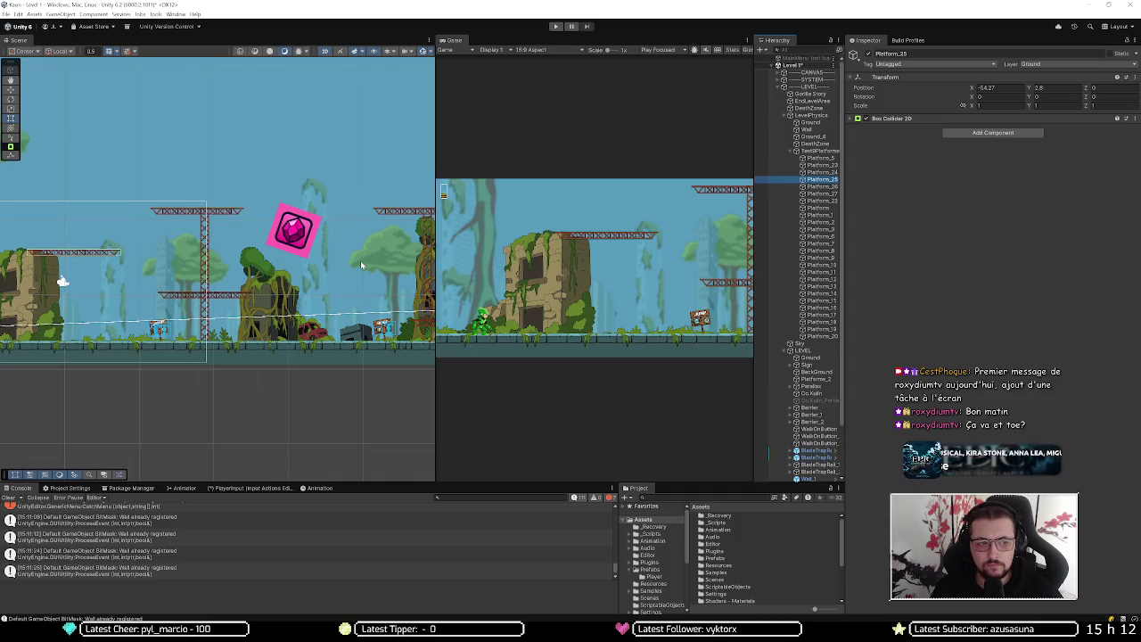
pyautogui.press('Down')
pyautogui.press('Down')
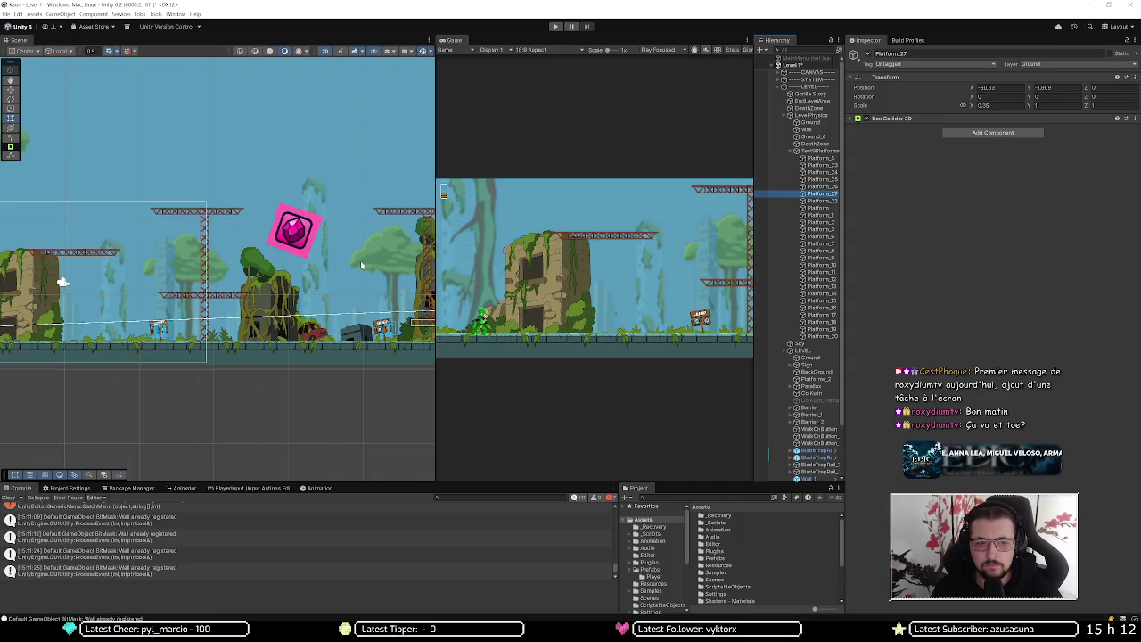
pyautogui.press('Down')
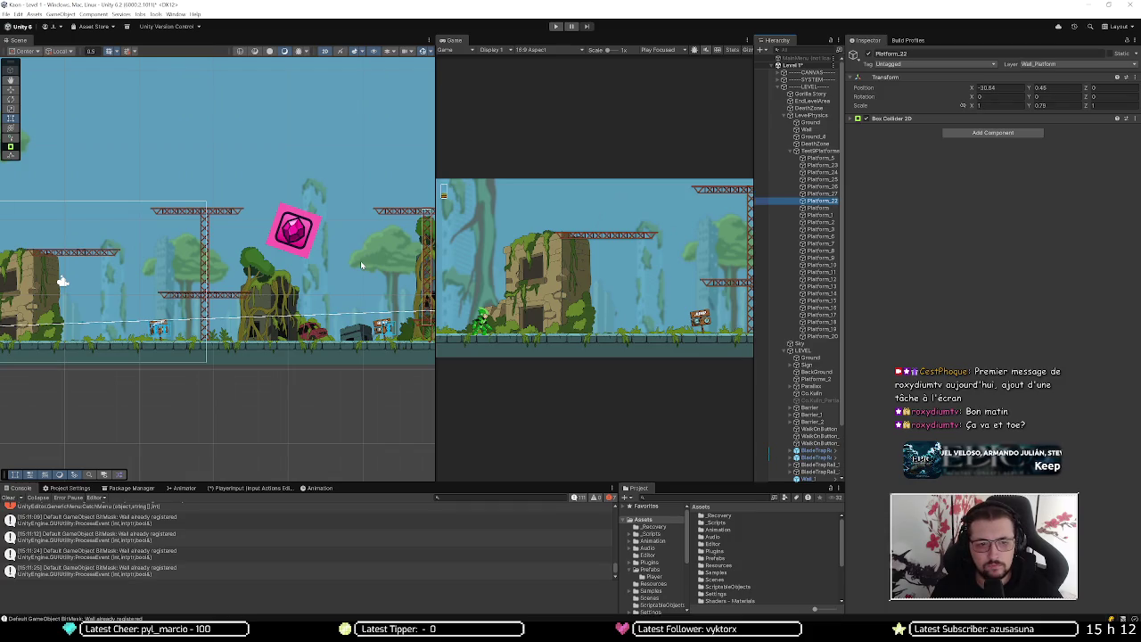
# Frame Platform_22 and drag its Box Collider 2D left edge inward to reshape it
pyautogui.press('f')
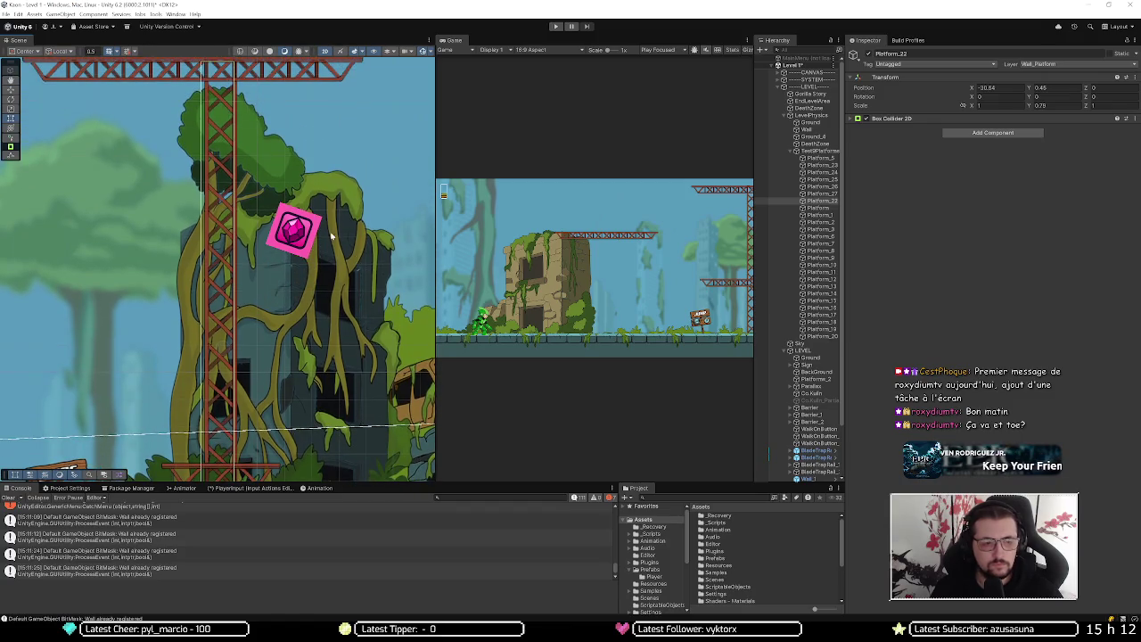
pyautogui.click(922, 119)
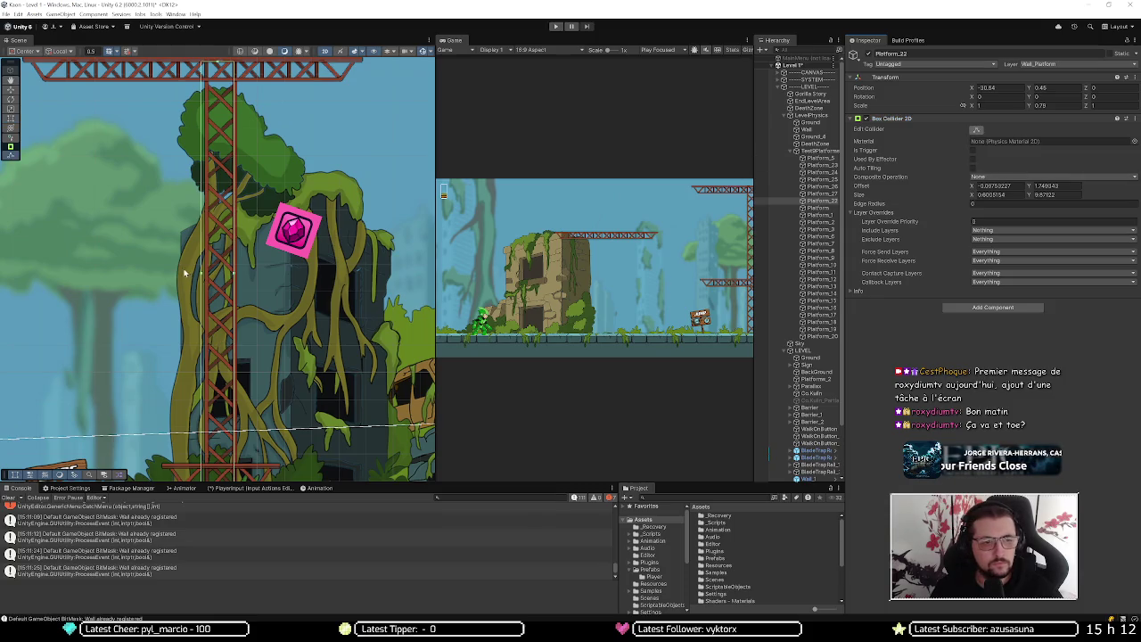
pyautogui.moveTo(202, 276); pyautogui.dragTo(235, 275)
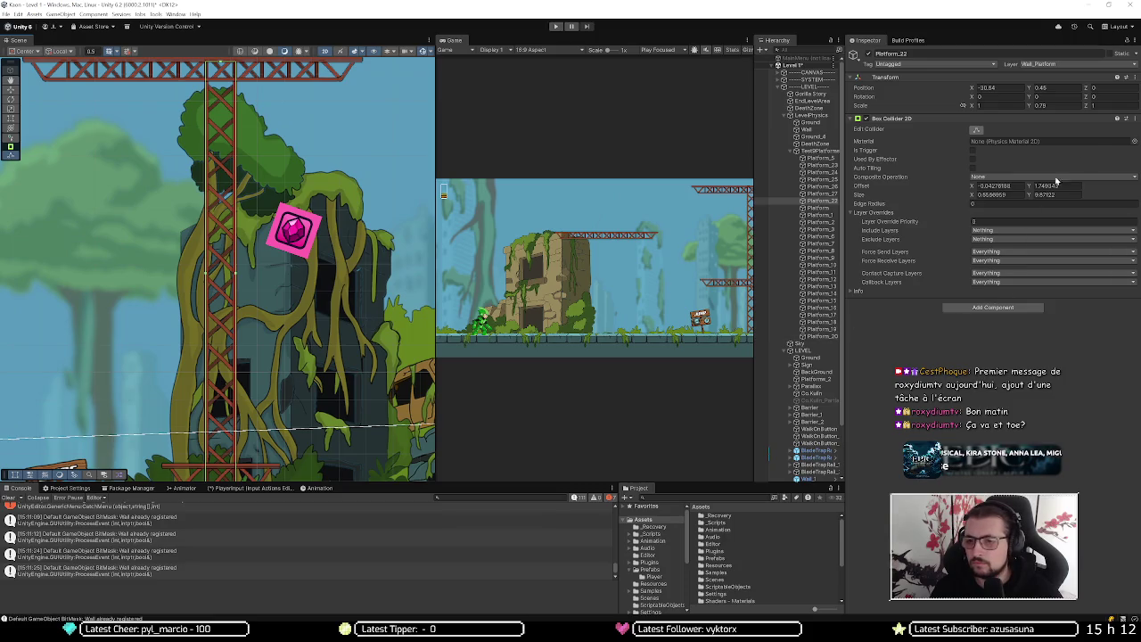
pyautogui.click(814, 209)
pyautogui.press('f')
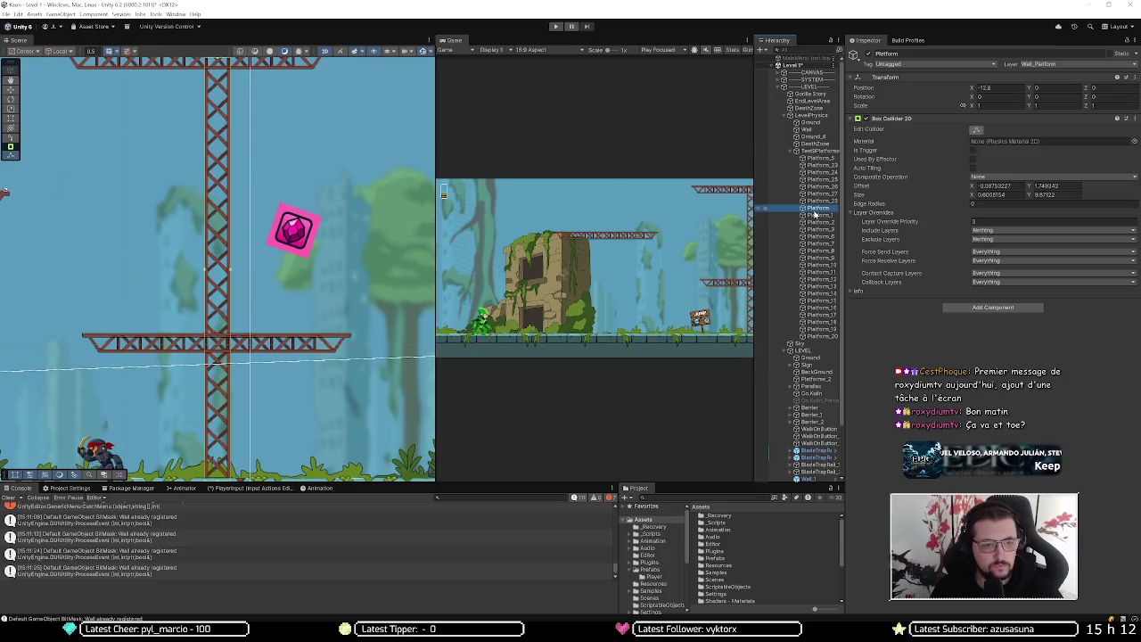
pyautogui.click(815, 215)
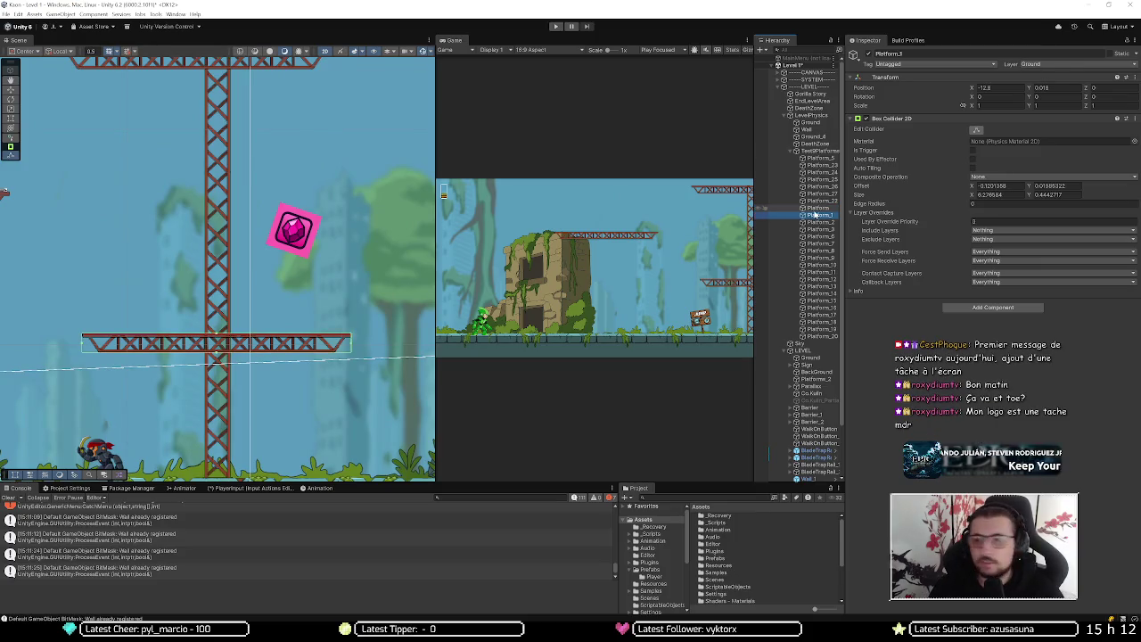
pyautogui.press('Down')
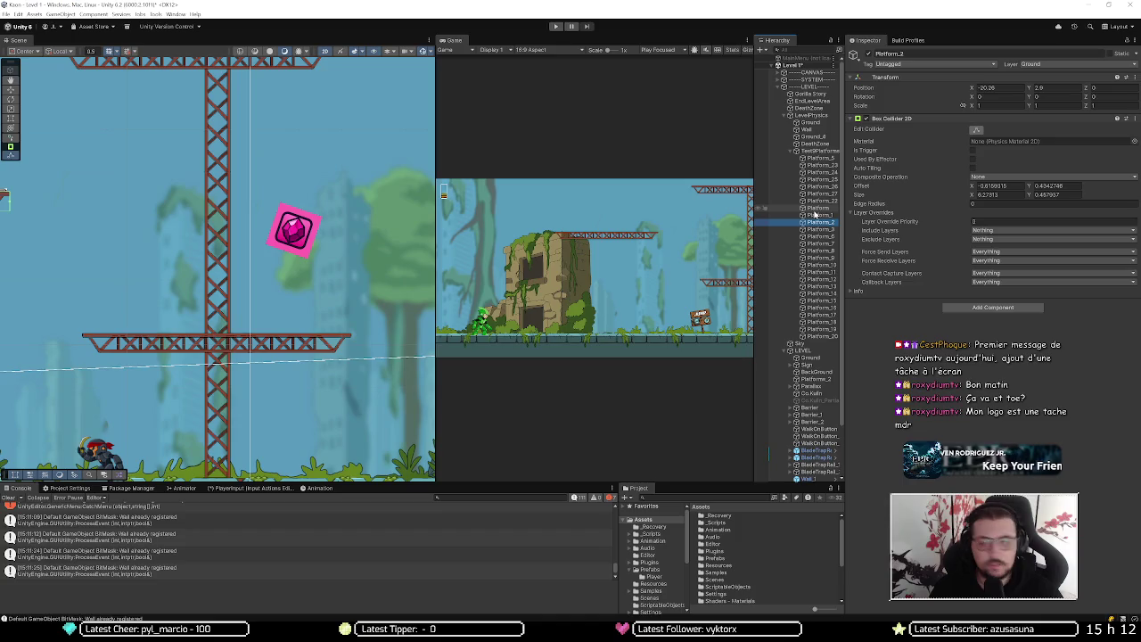
pyautogui.press('f')
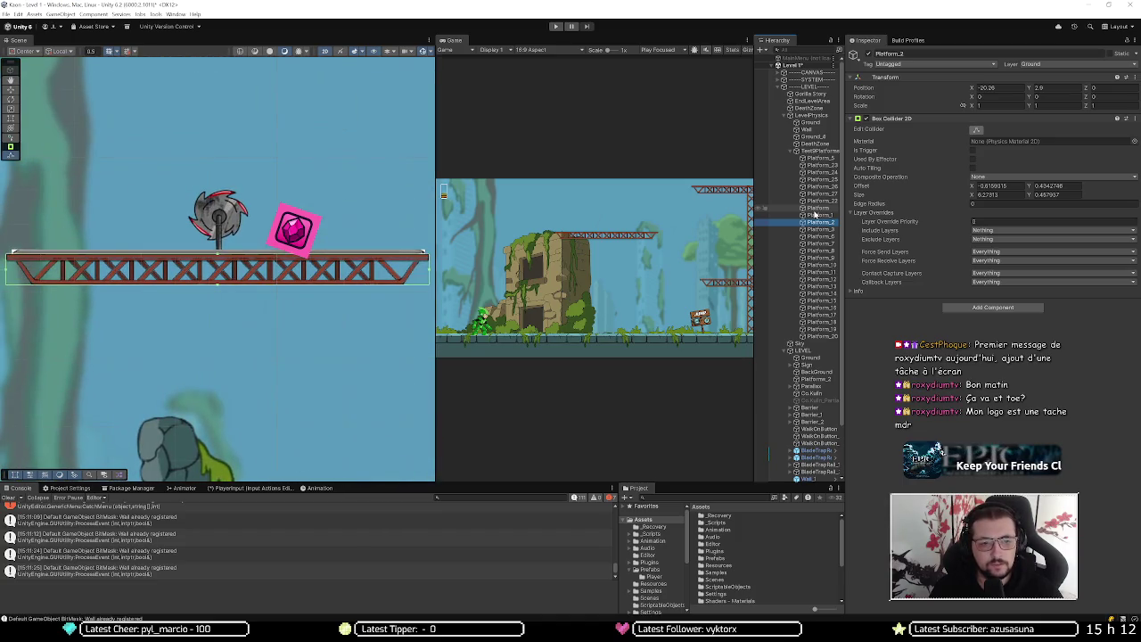
pyautogui.press('Down')
pyautogui.press('f')
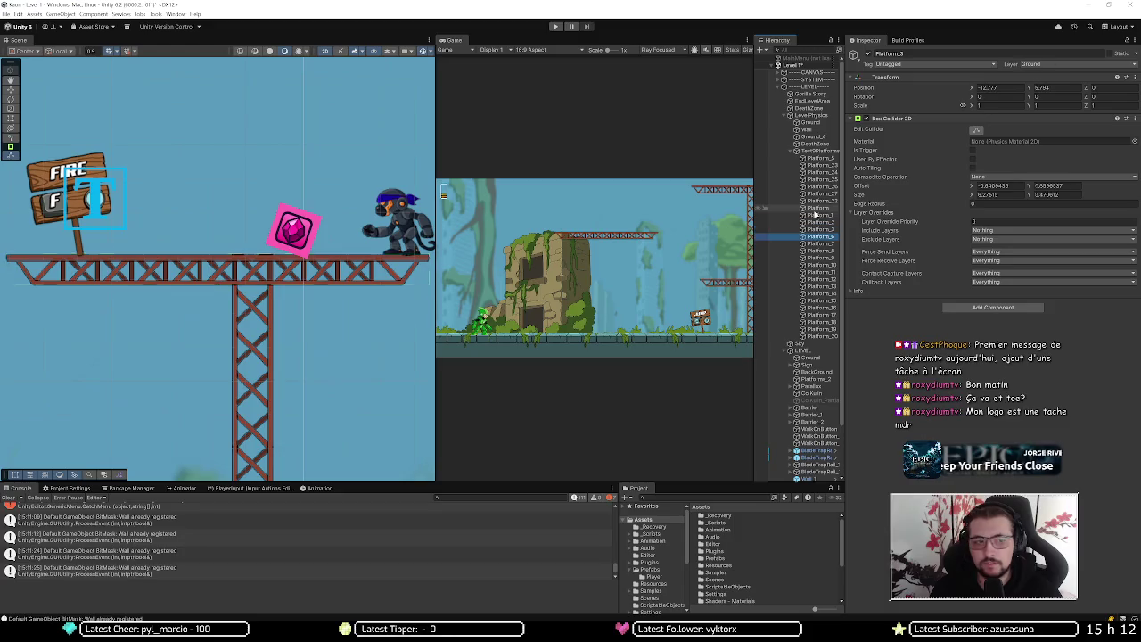
pyautogui.press('Down')
pyautogui.press('f')
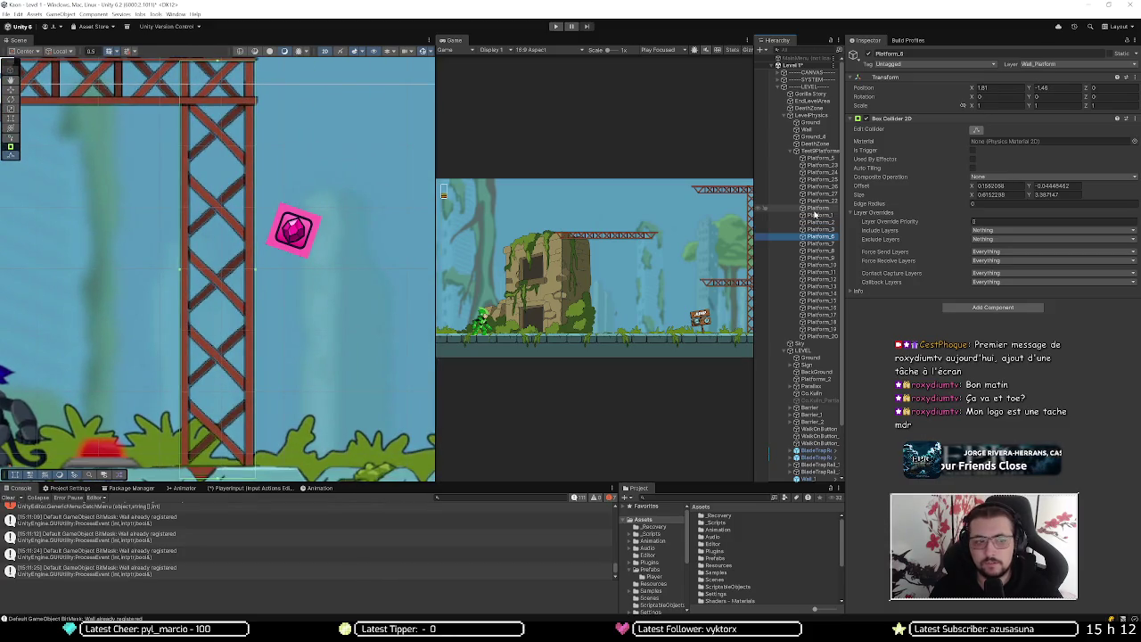
pyautogui.press('Down')
pyautogui.press('f')
pyautogui.press('Down')
pyautogui.press('f')
pyautogui.press('Down')
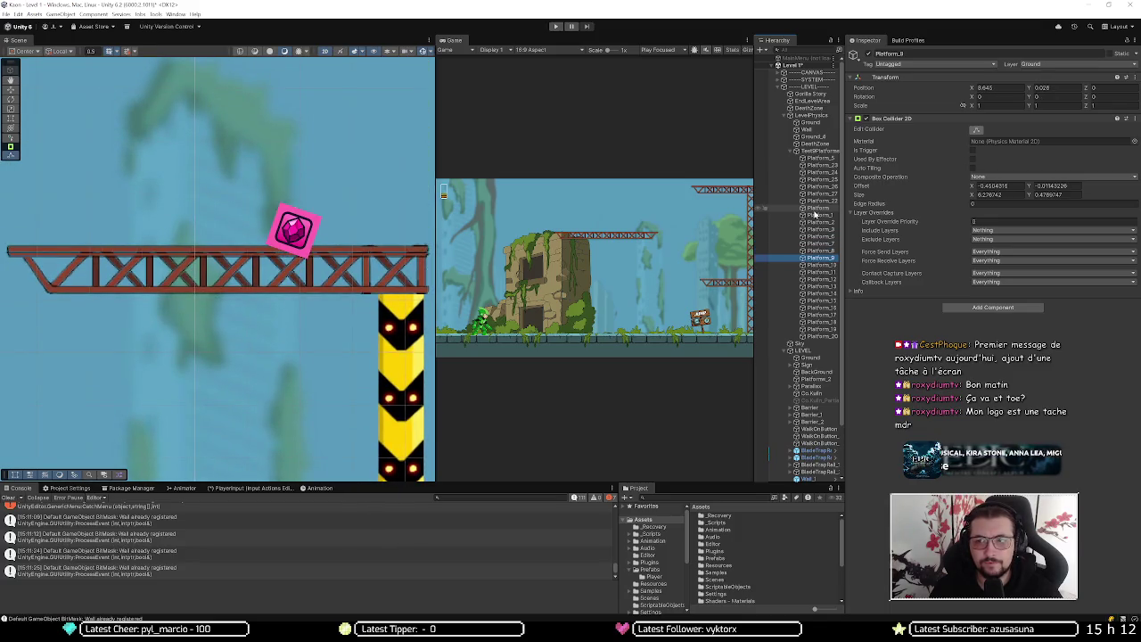
pyautogui.press('f')
pyautogui.press('Down')
pyautogui.press('f')
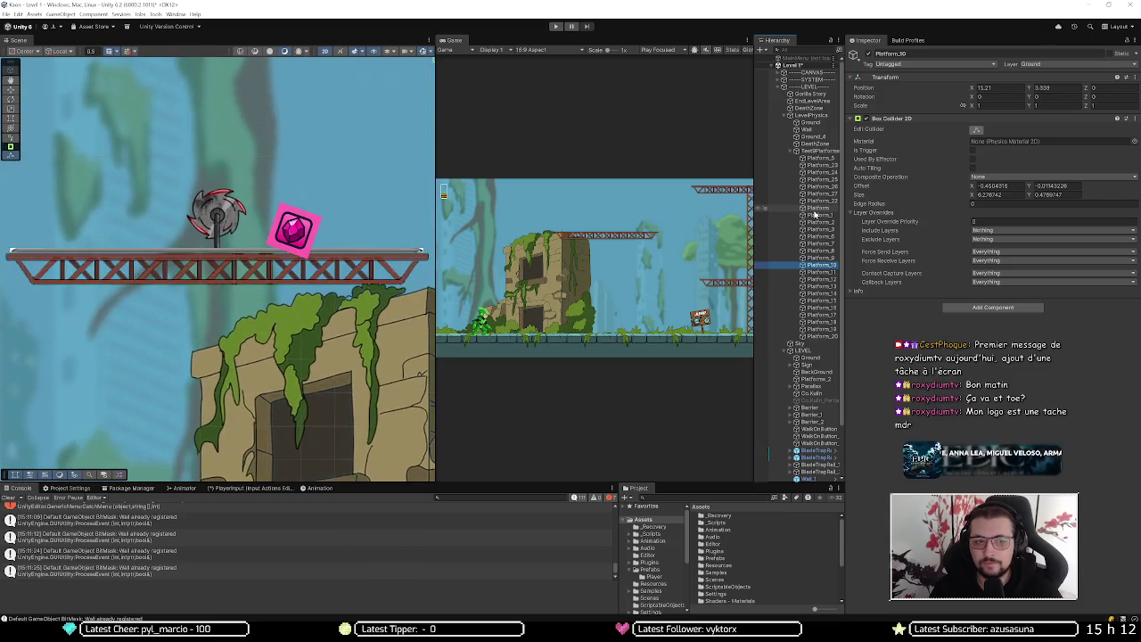
pyautogui.press('Down')
pyautogui.press('f')
pyautogui.press('Down')
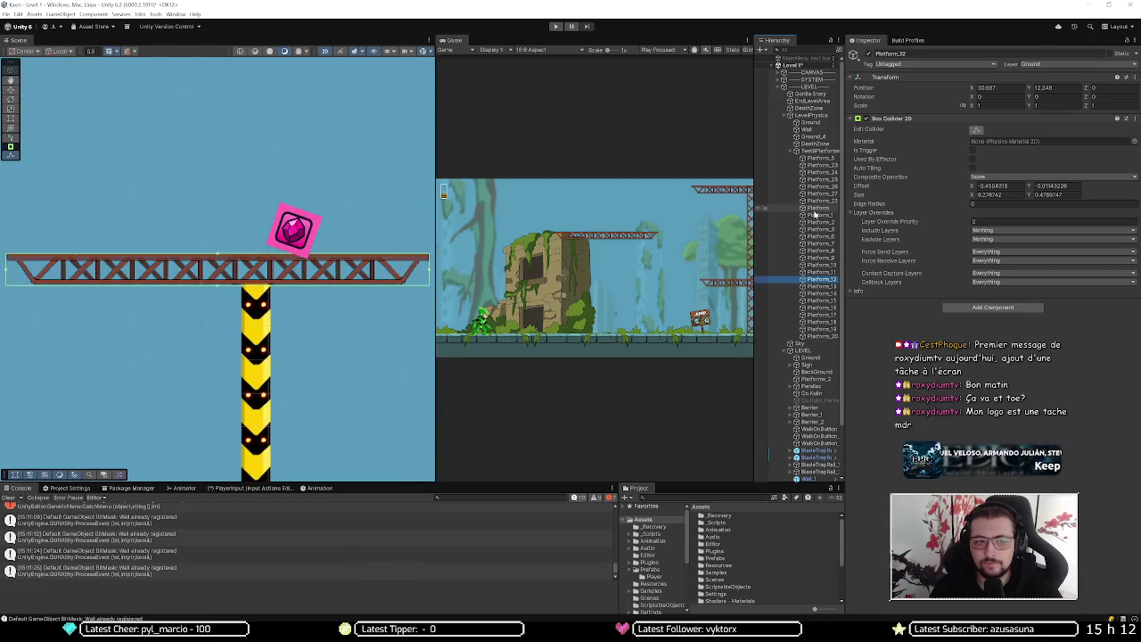
pyautogui.press('f')
pyautogui.press('Down')
pyautogui.press('f')
pyautogui.press('Down')
pyautogui.press('f')
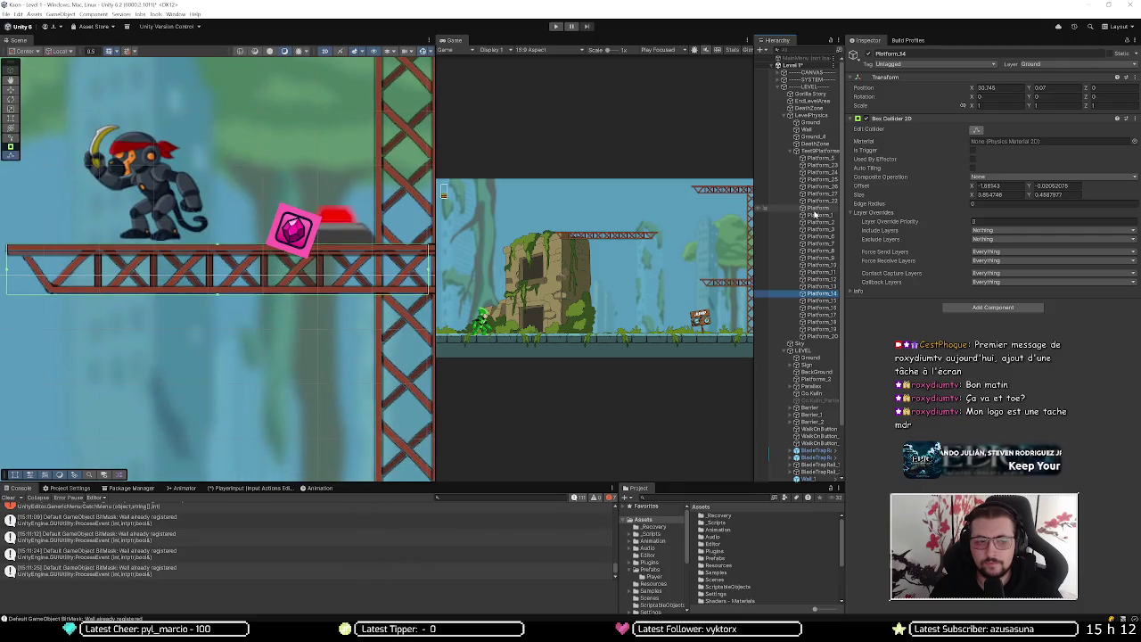
pyautogui.press('Down')
pyautogui.press('f')
pyautogui.press('Down')
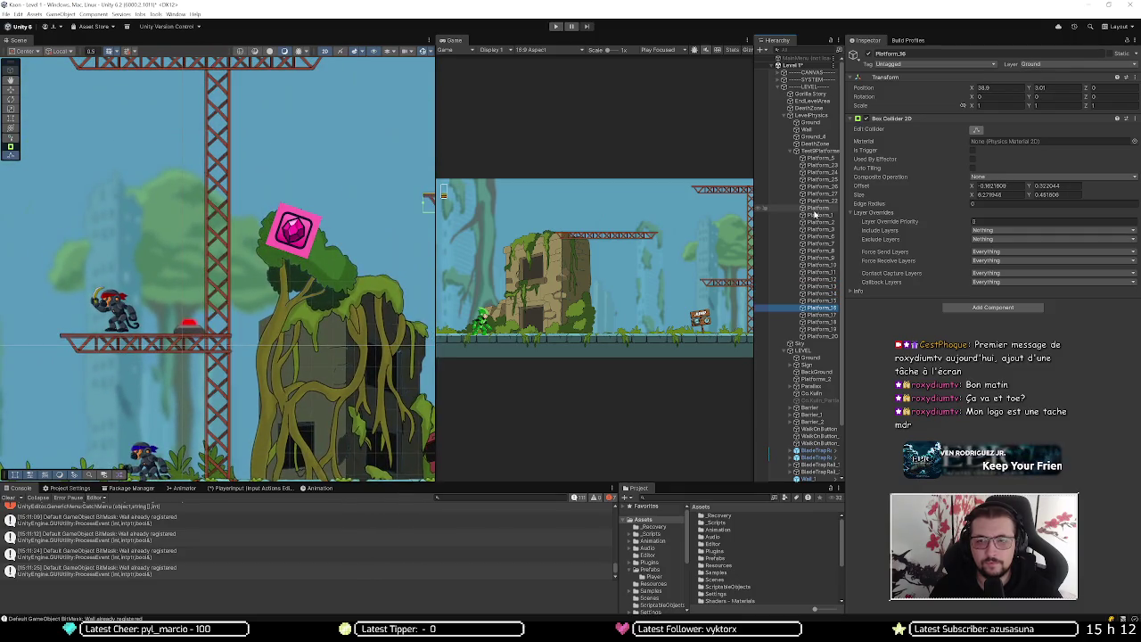
pyautogui.press('f')
pyautogui.press('Down')
pyautogui.press('f')
pyautogui.press('Down')
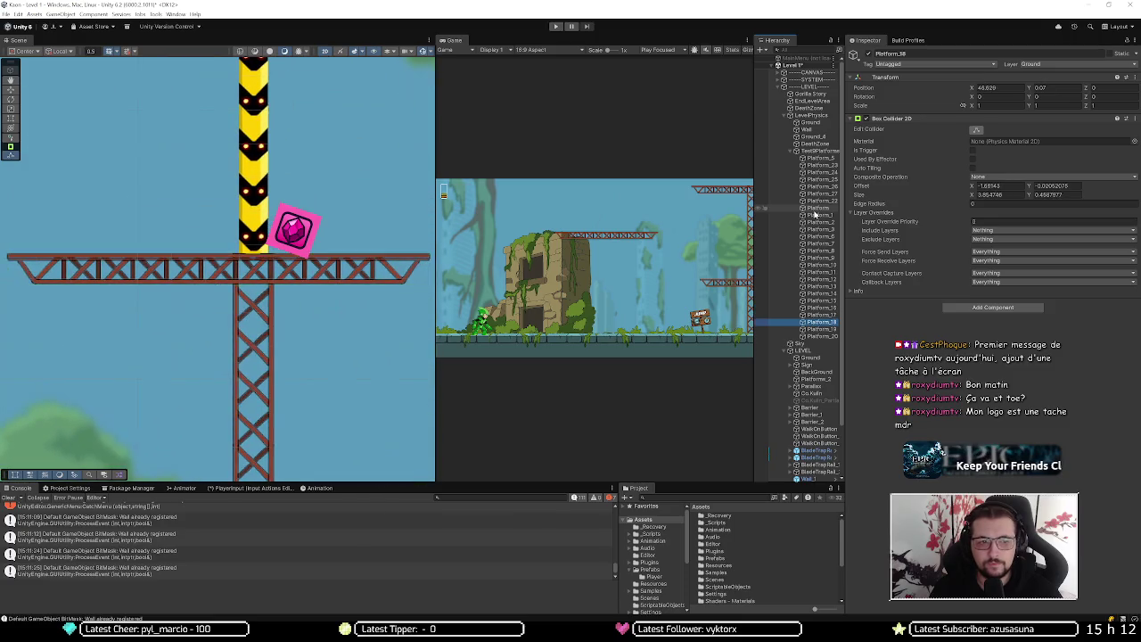
pyautogui.press('f')
pyautogui.press('Down')
pyautogui.press('f')
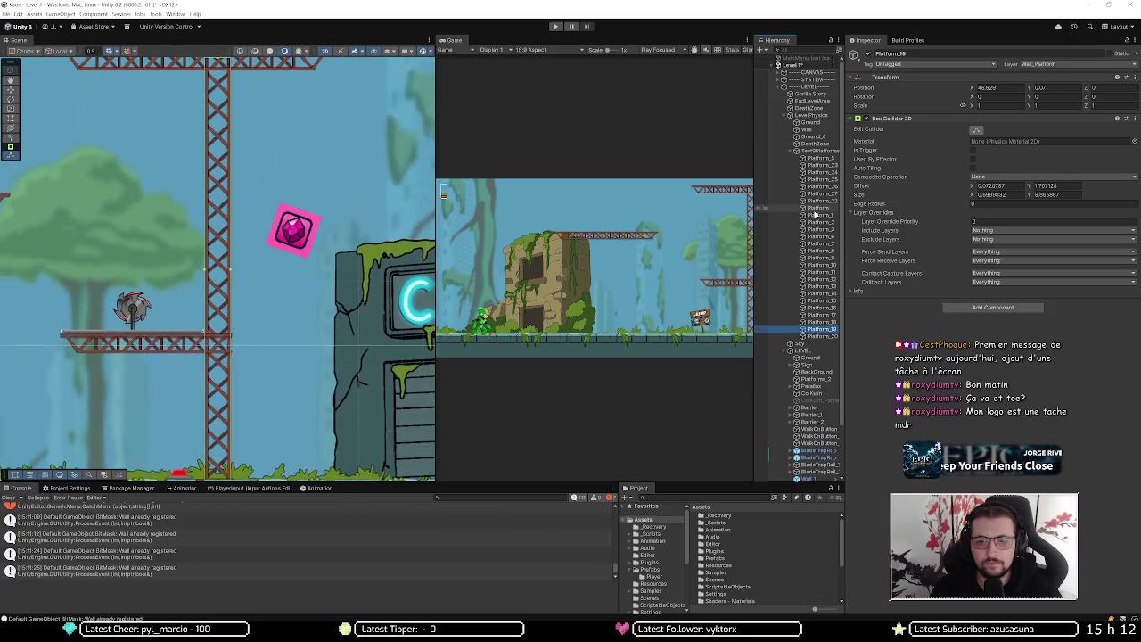
pyautogui.press('Down')
pyautogui.press('f')
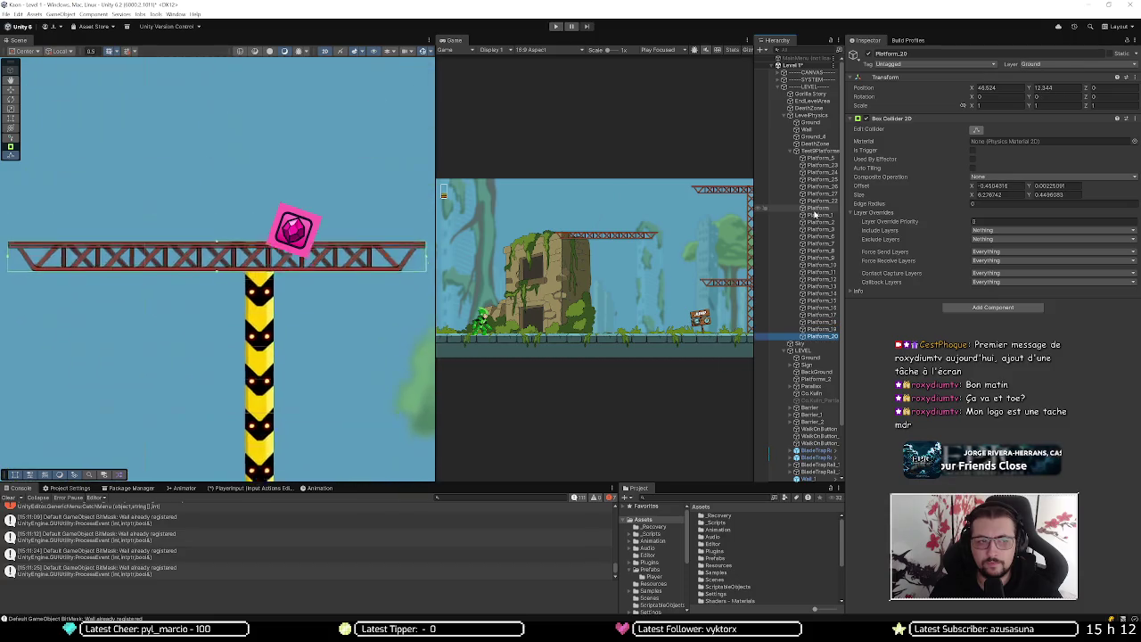
pyautogui.press('Down')
pyautogui.press('f')
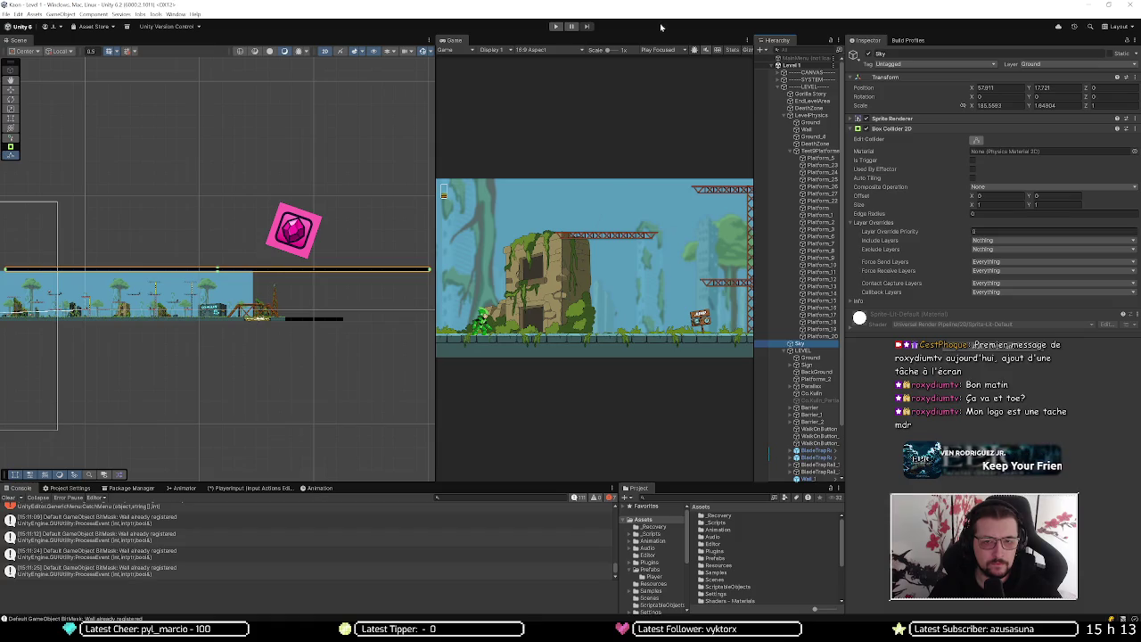
# Play Level 1 once, stop the playtest, then start a second run
pyautogui.click(557, 30)
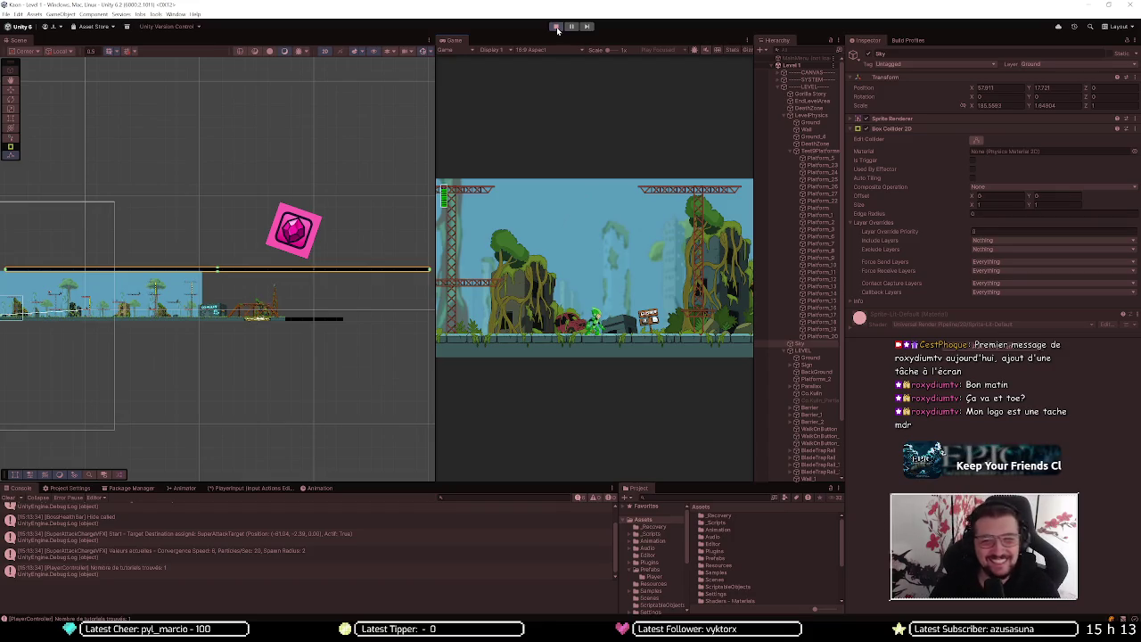
pyautogui.click(556, 28)
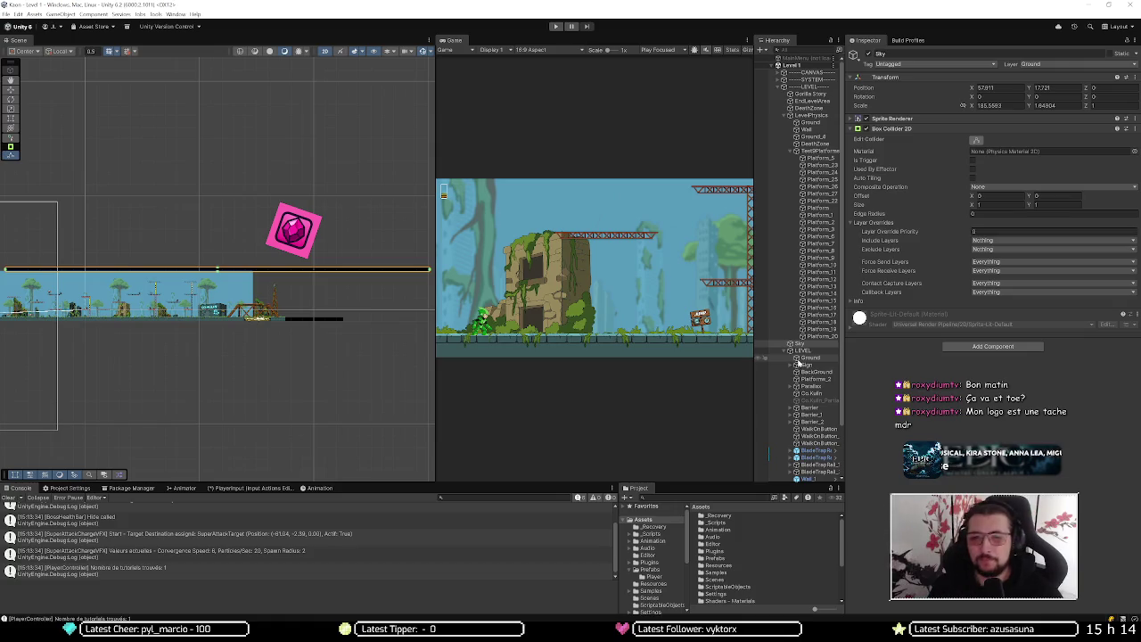
pyautogui.click(556, 27)
# Widen the game view and run the character right through the level while shooting
pyautogui.moveTo(435, 189); pyautogui.dragTo(119, 193)
pyautogui.press('d')
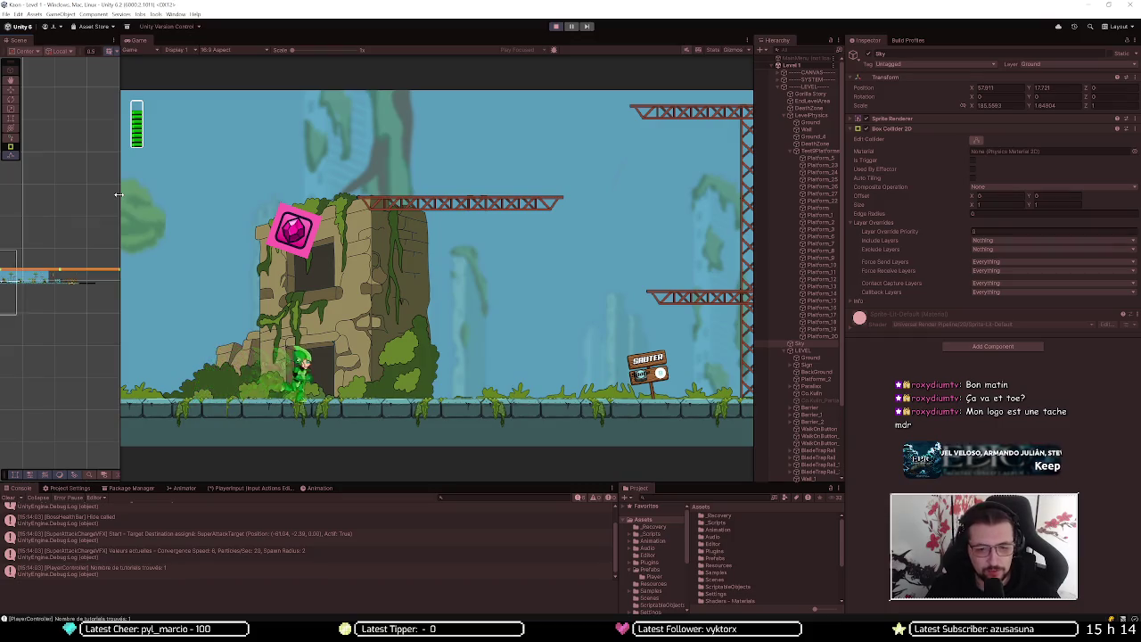
pyautogui.press('d')
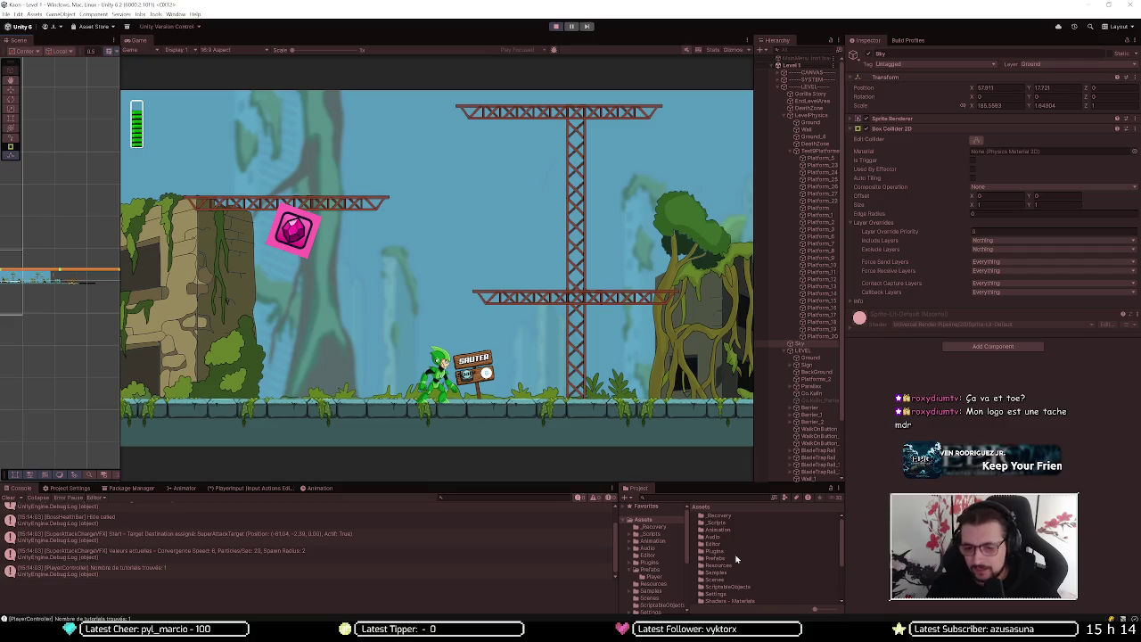
# Add Wall_Platform to the Projectile prefab's Wall Layer in the Player prefabs folder
pyautogui.scroll(-2, 731, 564)
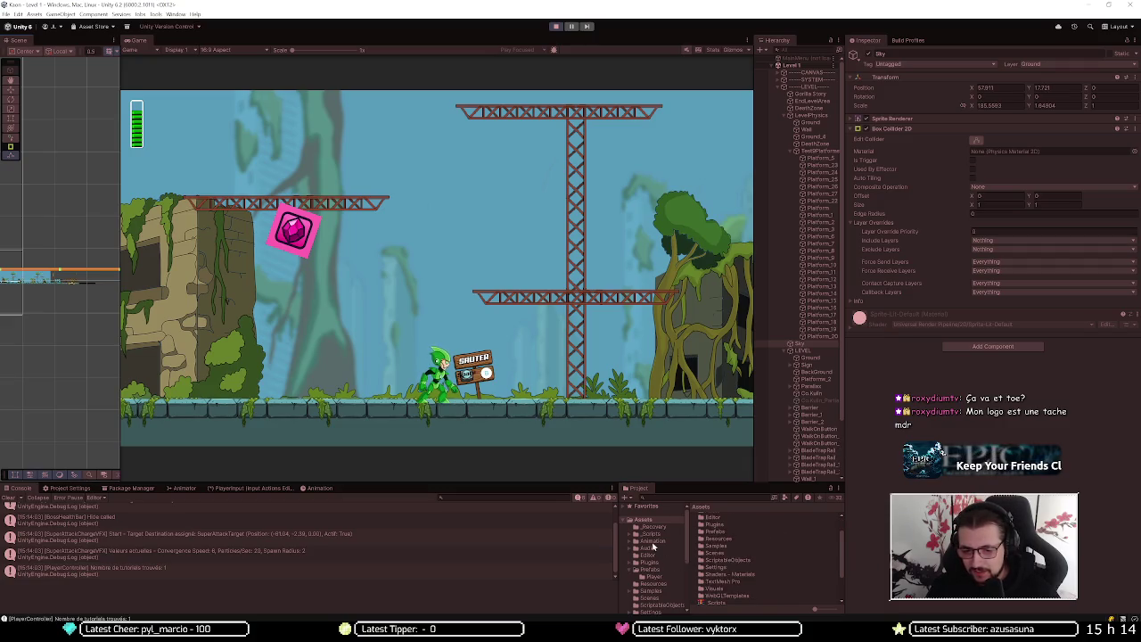
pyautogui.click(653, 577)
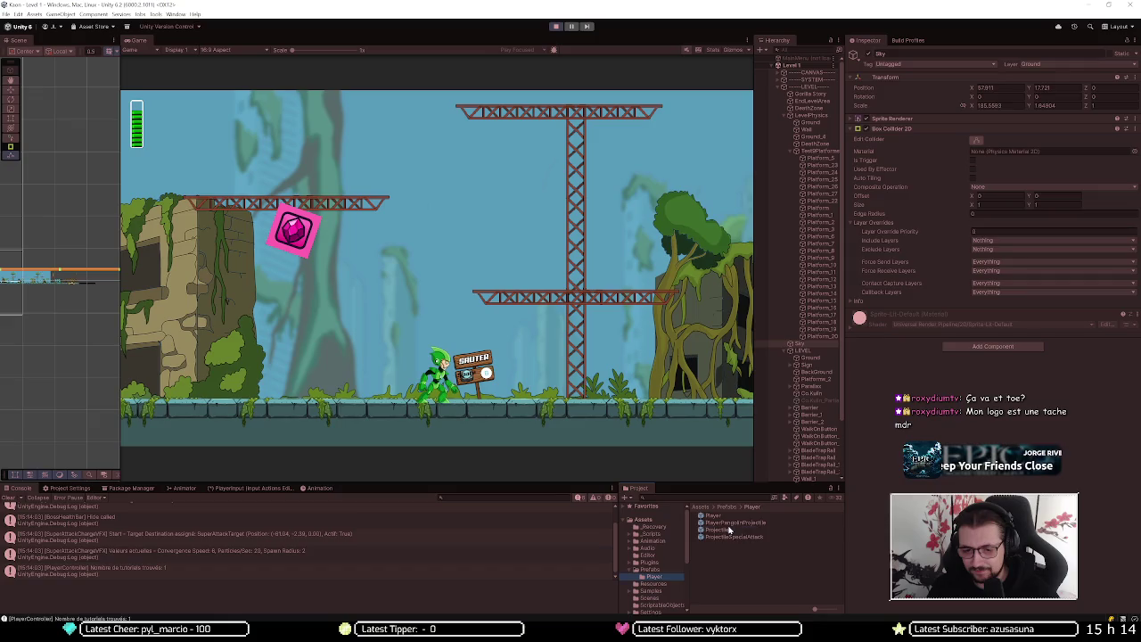
pyautogui.click(717, 529)
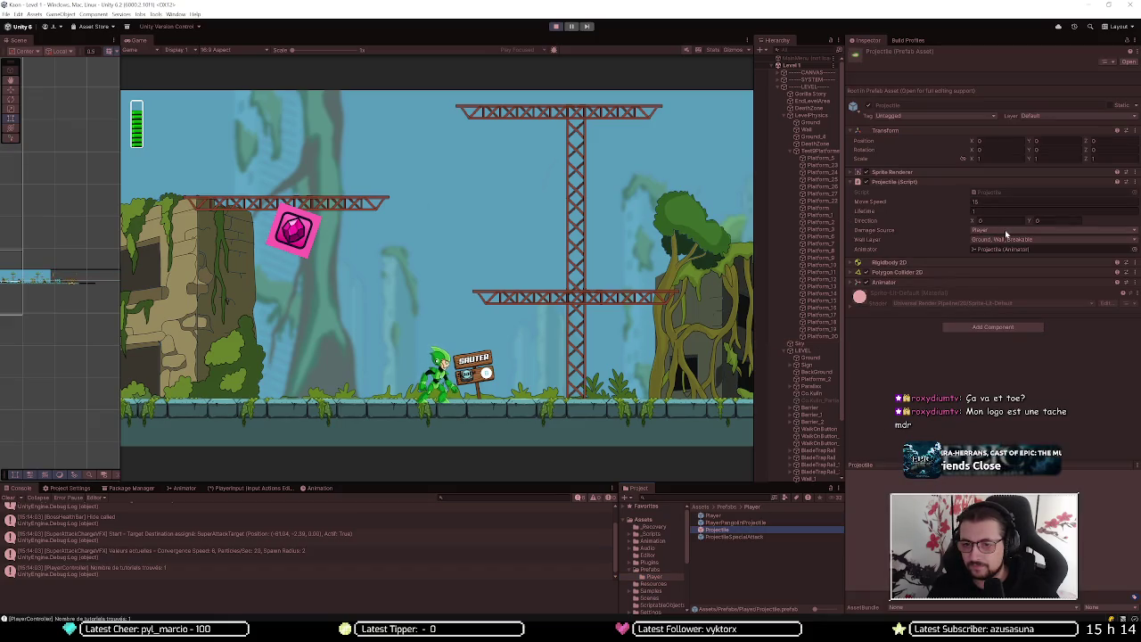
pyautogui.click(1026, 240)
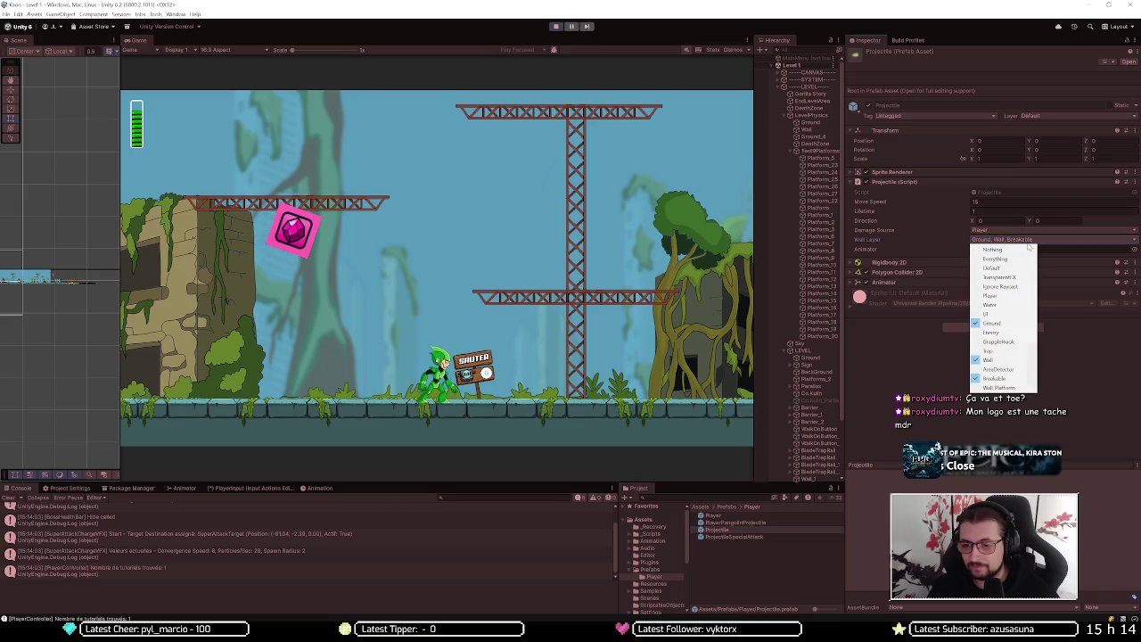
pyautogui.click(989, 388)
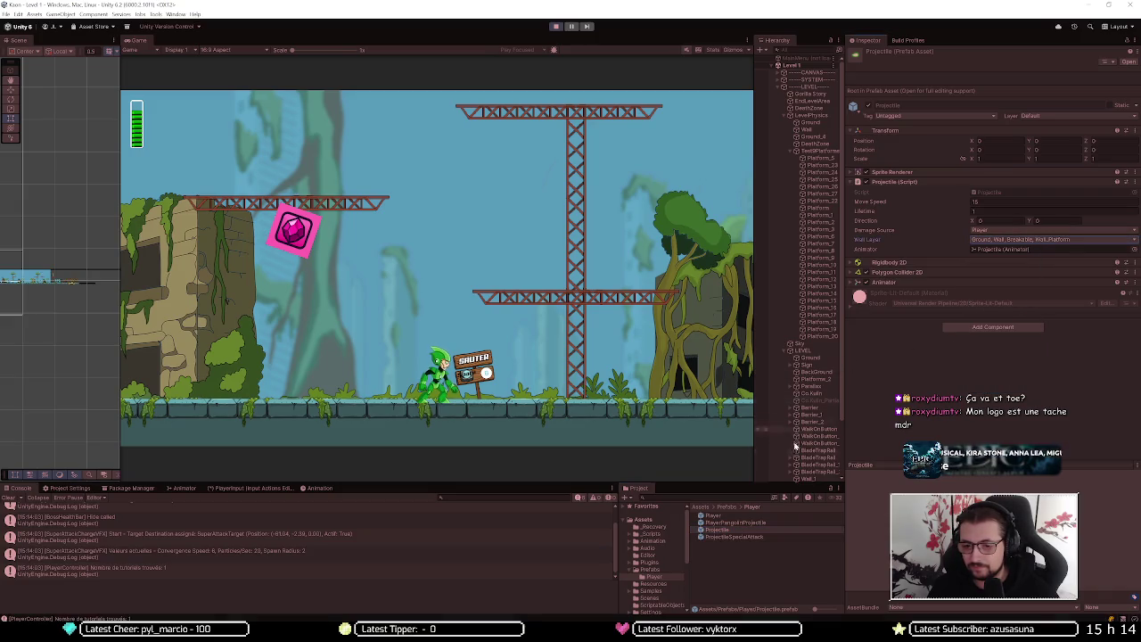
# Add Wall_Platform to the ProjectileSpecialAttack prefab's Wall Layer, then attempt a Ctrl+S save
pyautogui.click(774, 536)
pyautogui.click(1028, 252)
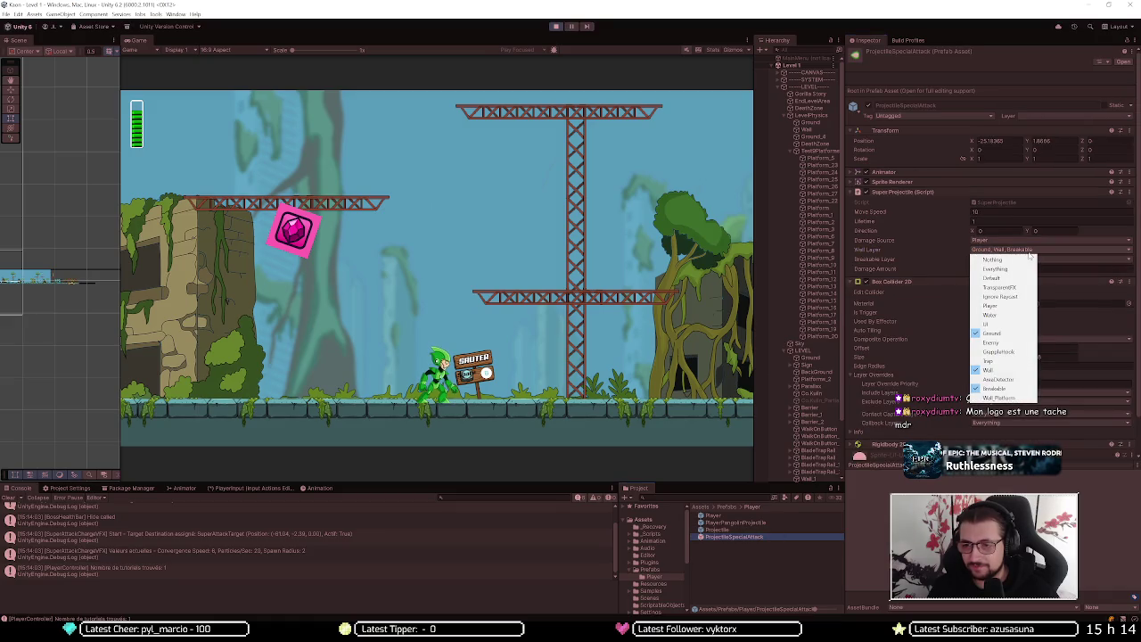
pyautogui.click(1016, 398)
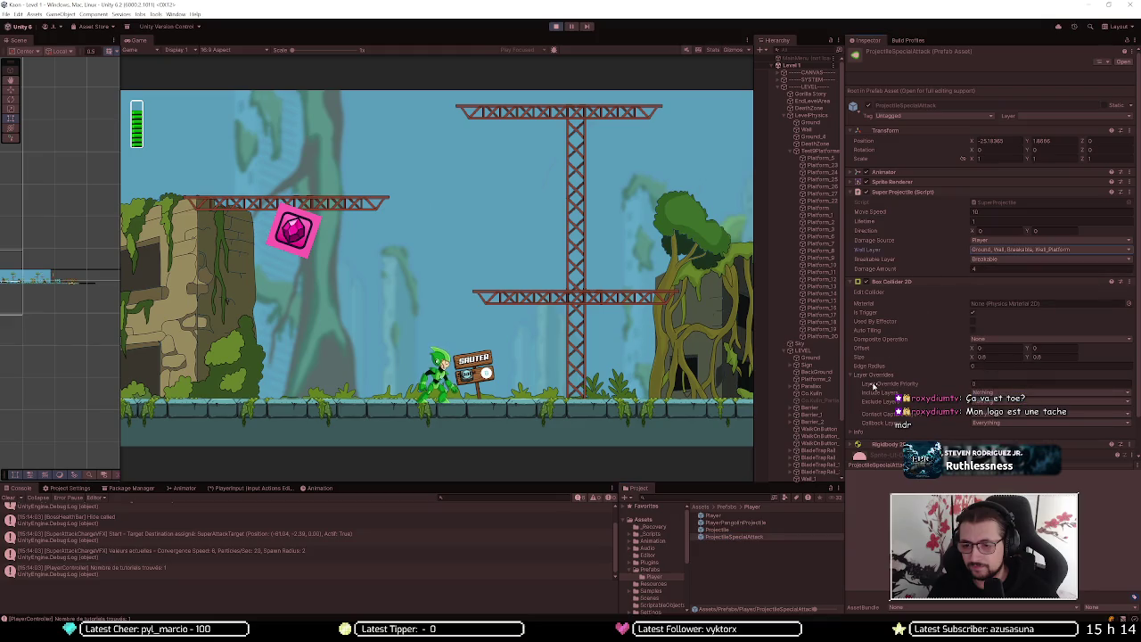
pyautogui.click(704, 571)
pyautogui.hotkey('ctrl', 's')
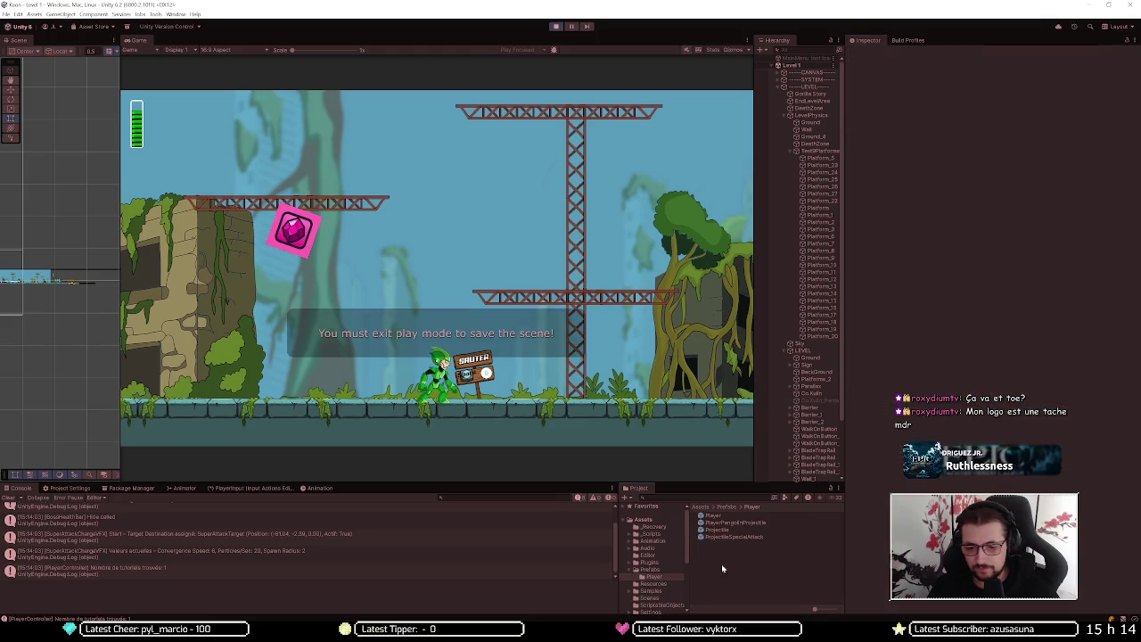
# Open the MkAck prefab in prefab mode and select Banarang, whose Wall Layer includes Wall_Platform
pyautogui.click(650, 569)
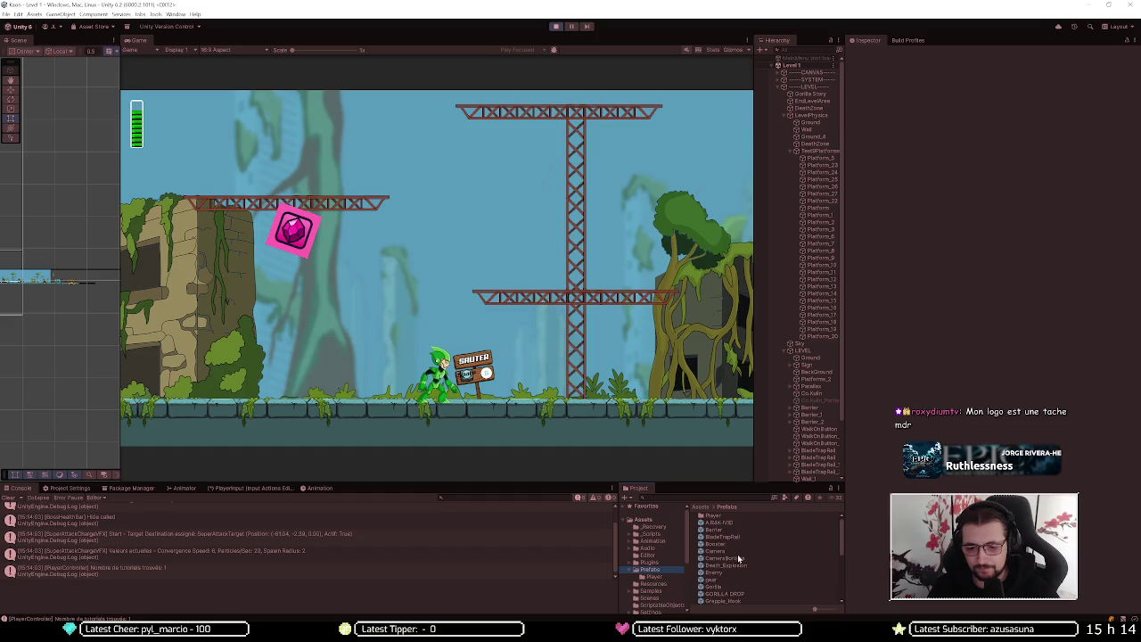
pyautogui.scroll(-5, 767, 564)
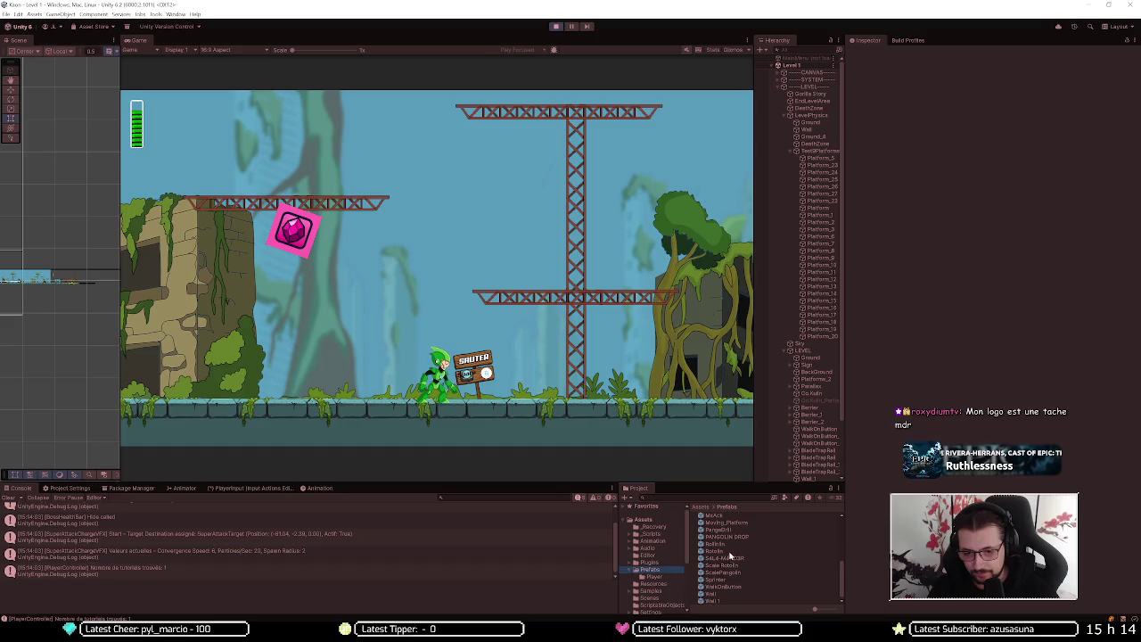
pyautogui.scroll(1, 729, 523)
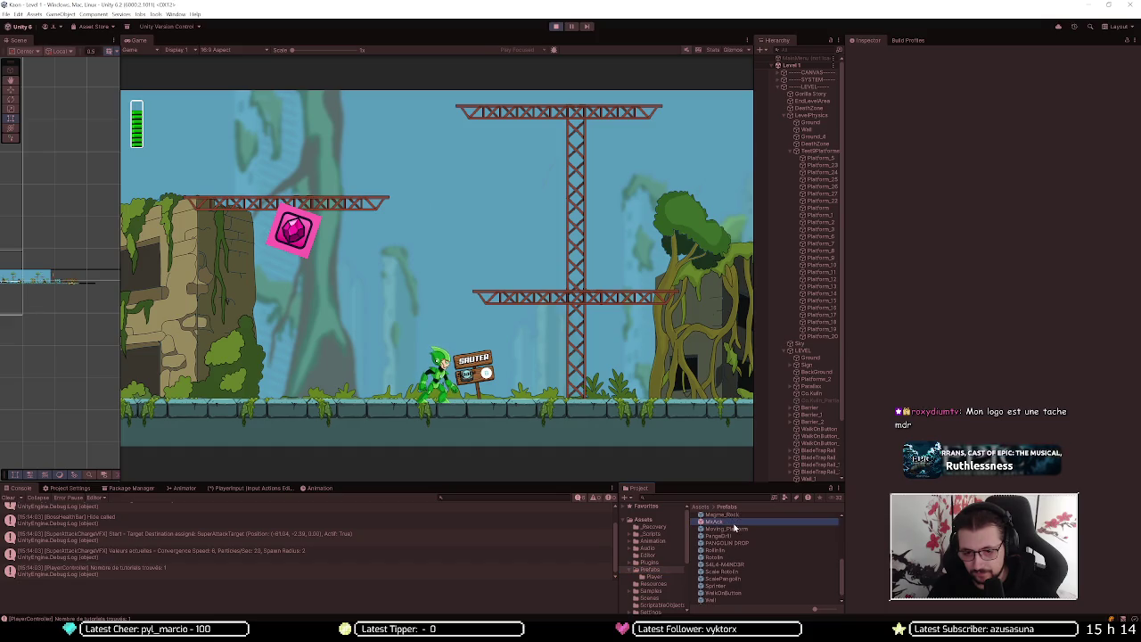
pyautogui.click(732, 523)
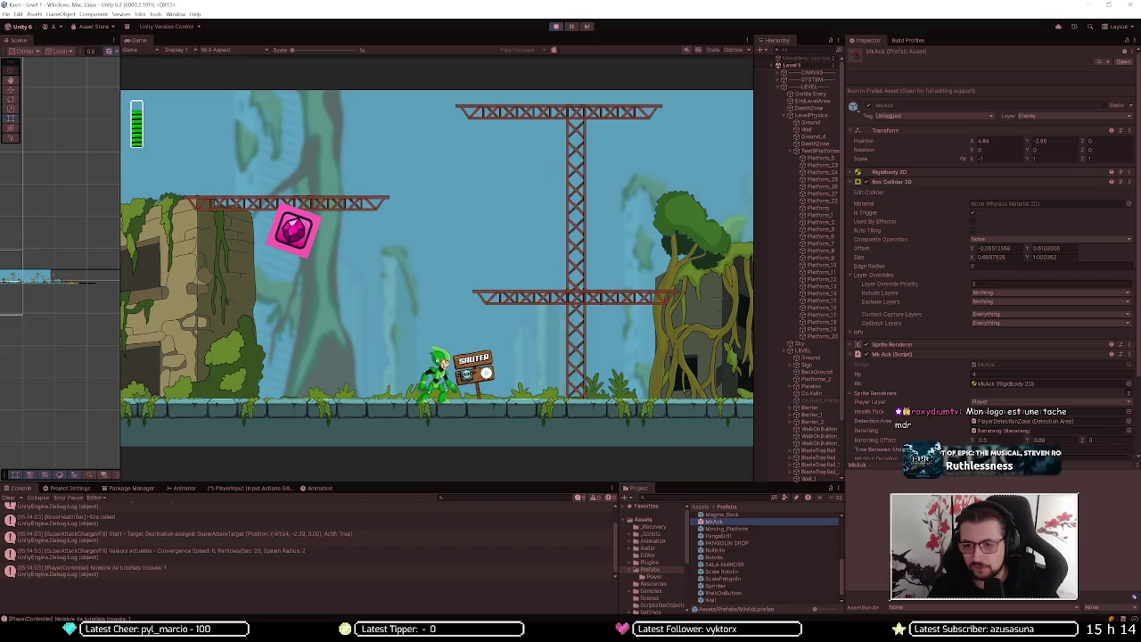
pyautogui.click(908, 182)
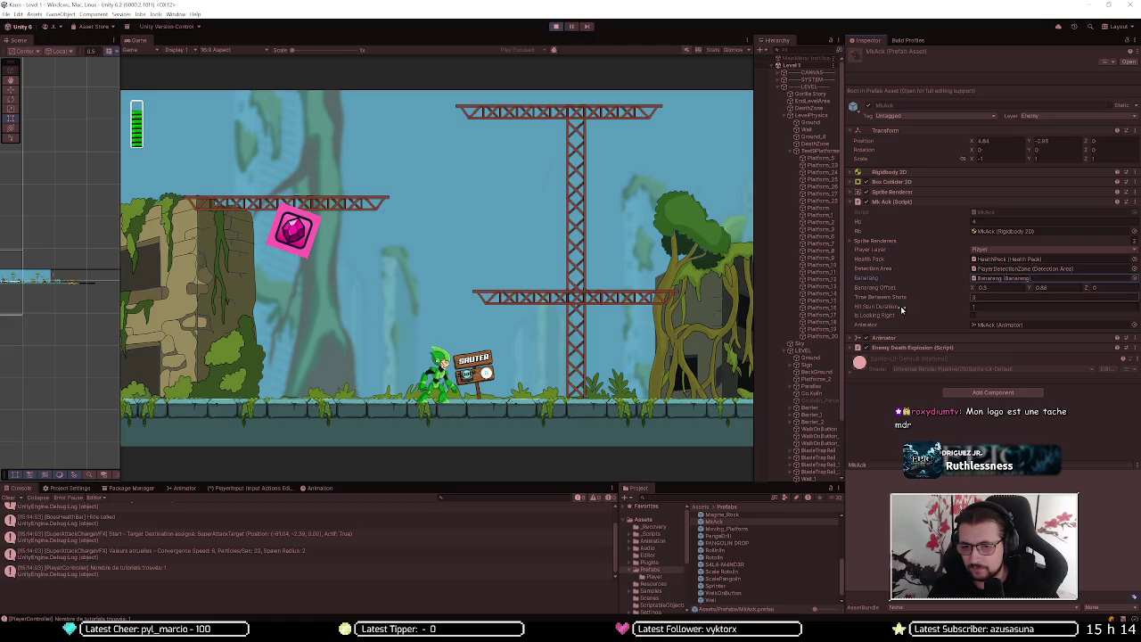
pyautogui.doubleClick(724, 522)
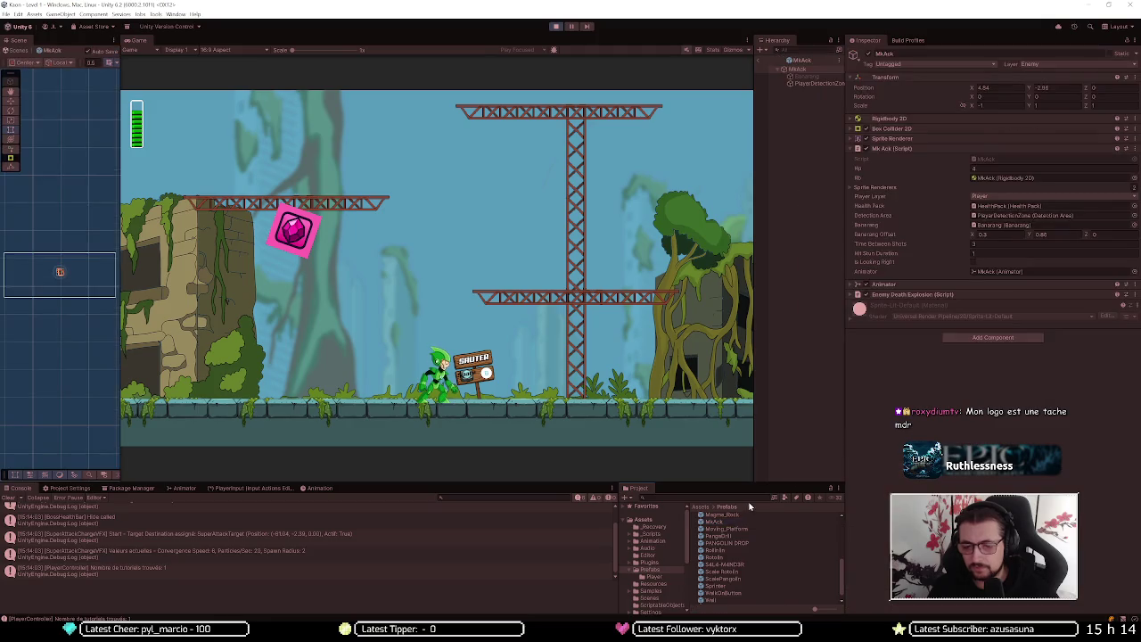
pyautogui.click(816, 78)
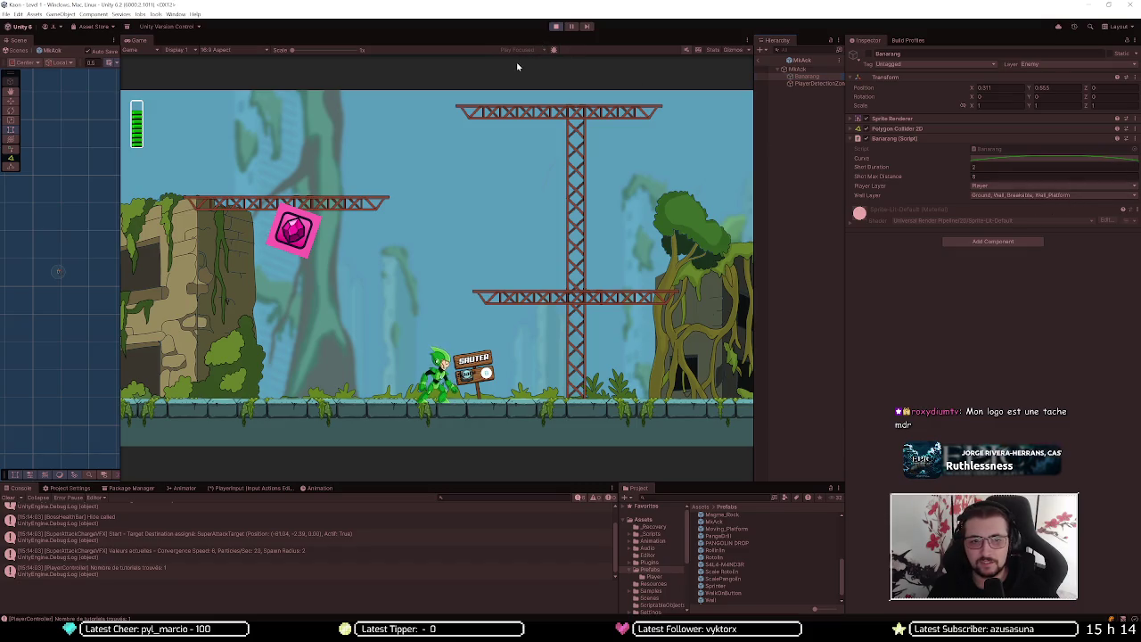
pyautogui.press('space')
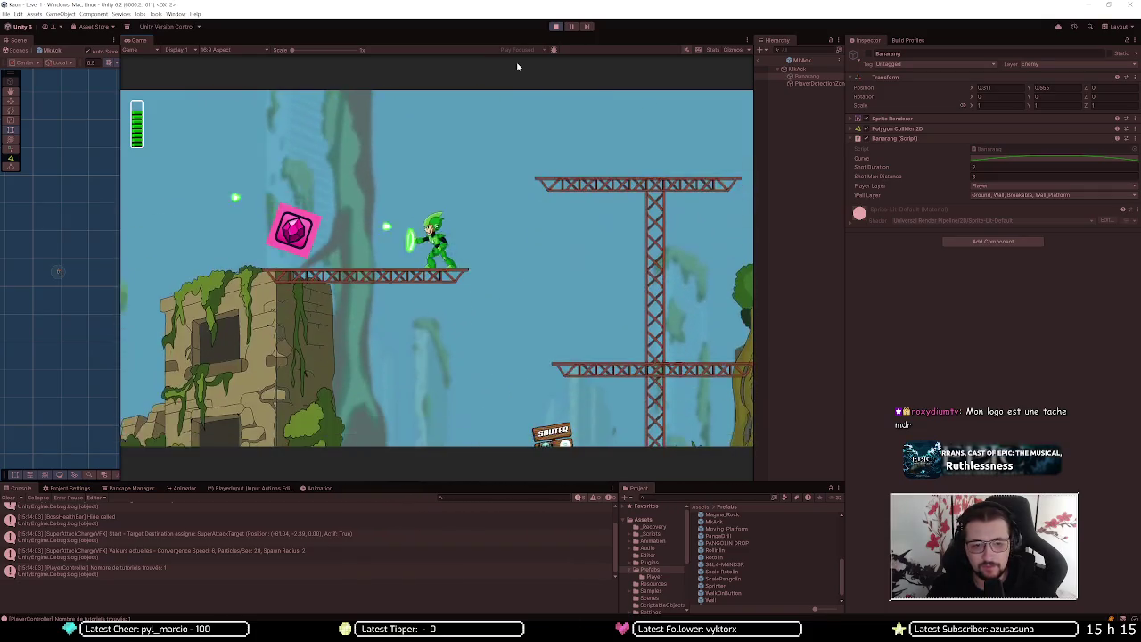
# Playtest by running right, firing a projectile and special attack, and jumping onto the girder
pyautogui.press('space')
pyautogui.press('space')
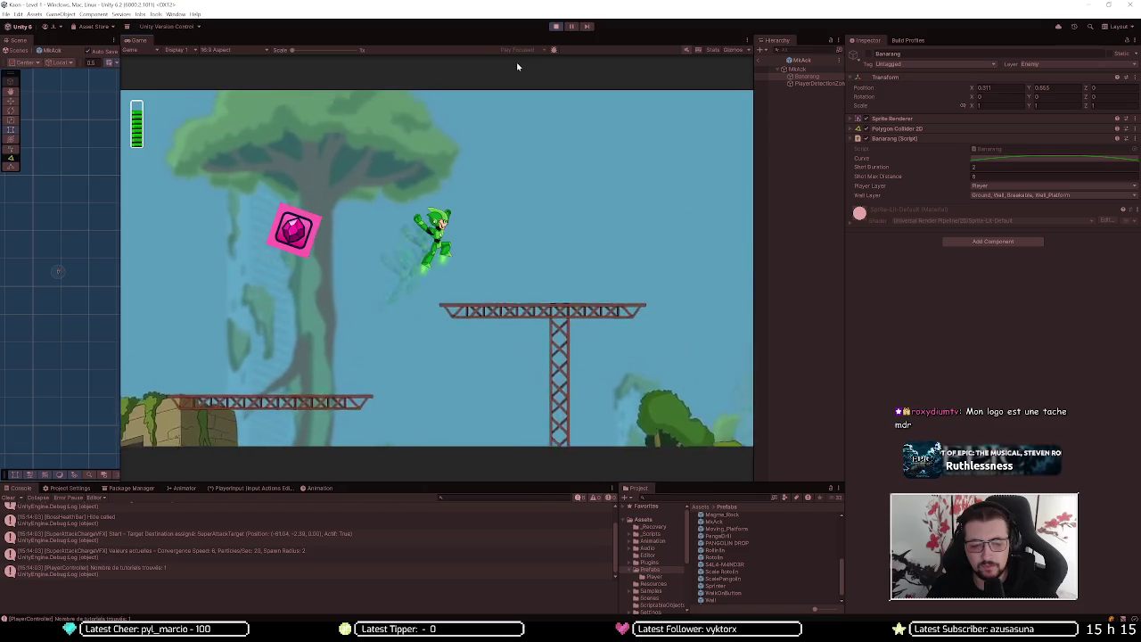
pyautogui.press('d')
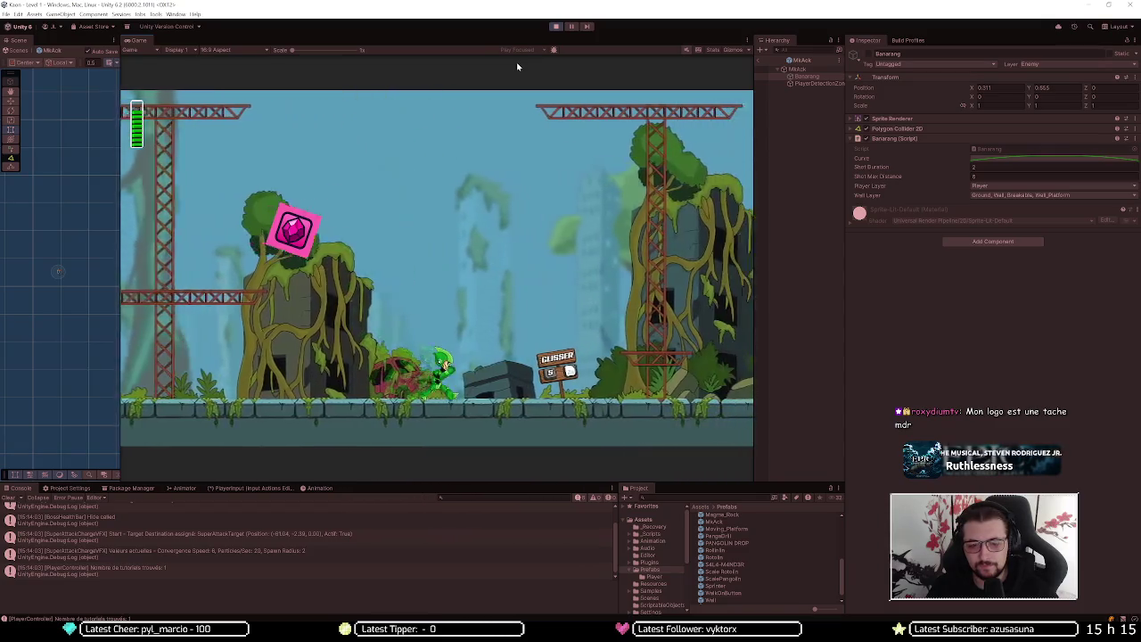
pyautogui.press('d')
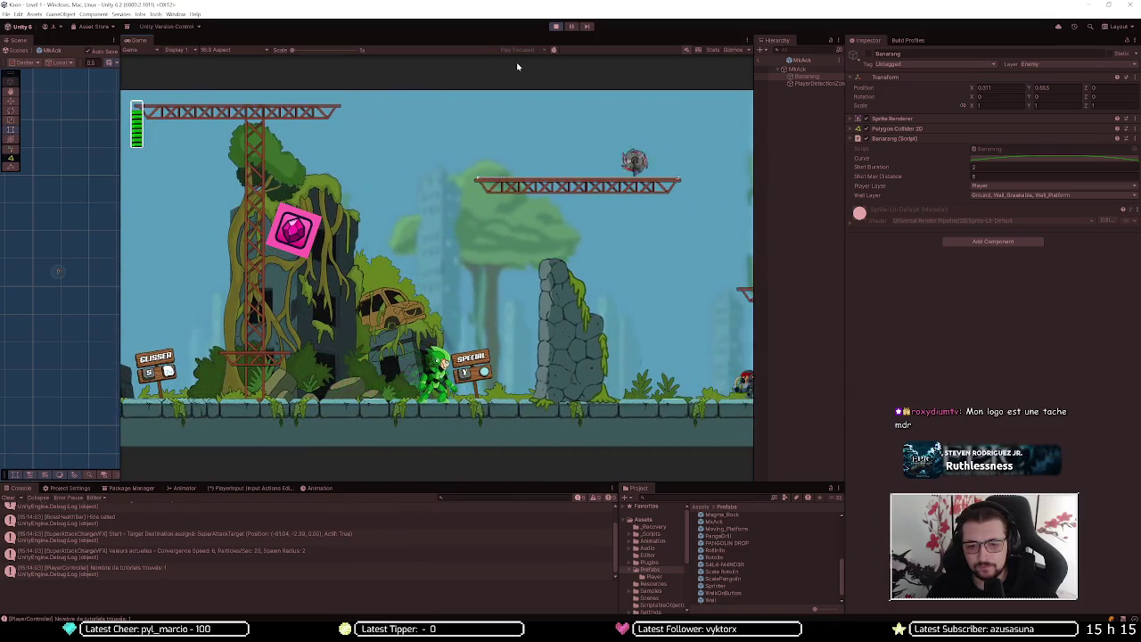
pyautogui.press('e')
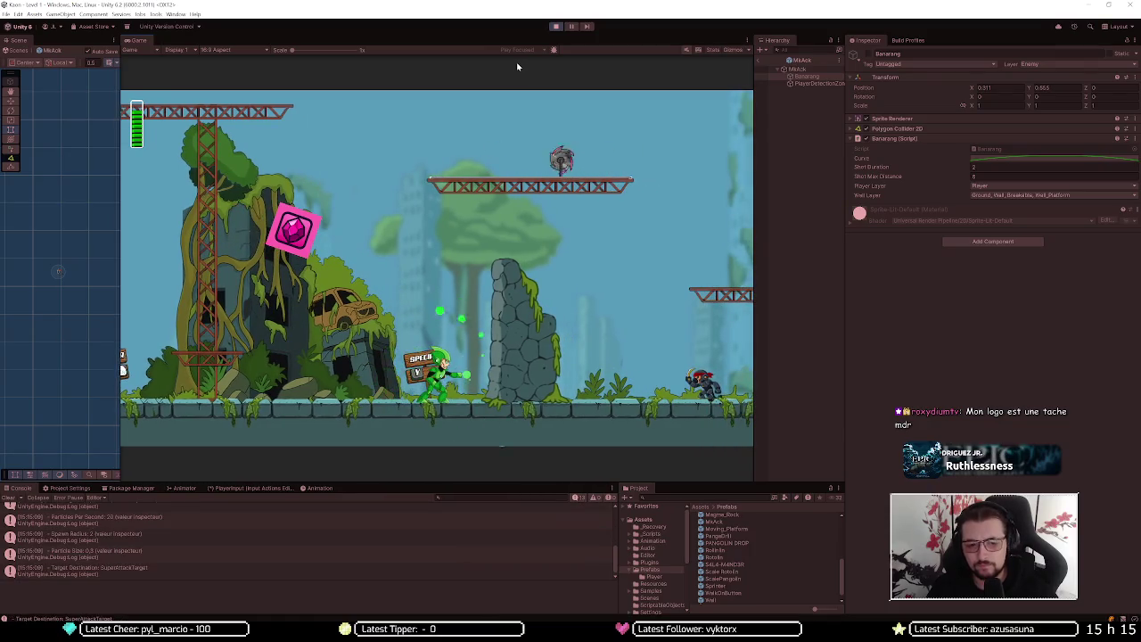
pyautogui.press('space')
pyautogui.press('d')
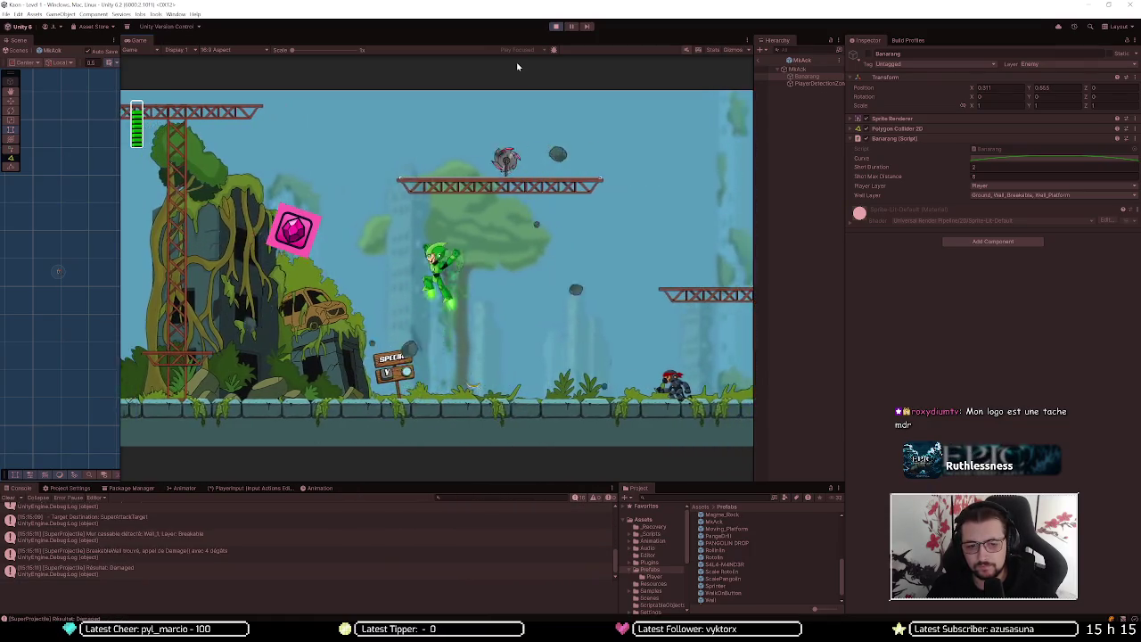
pyautogui.press('space')
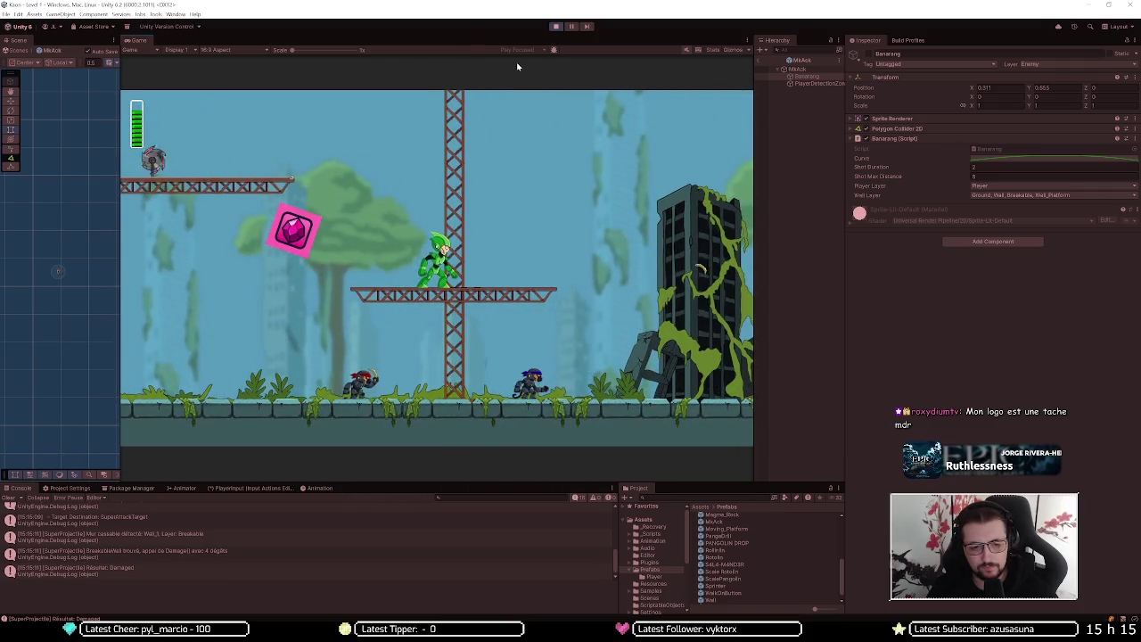
pyautogui.press('space')
pyautogui.press('d')
# Run back and forth past the ruins, jump to the middle platform, then exit prefab mode
pyautogui.press('a')
pyautogui.press('space')
pyautogui.press('d')
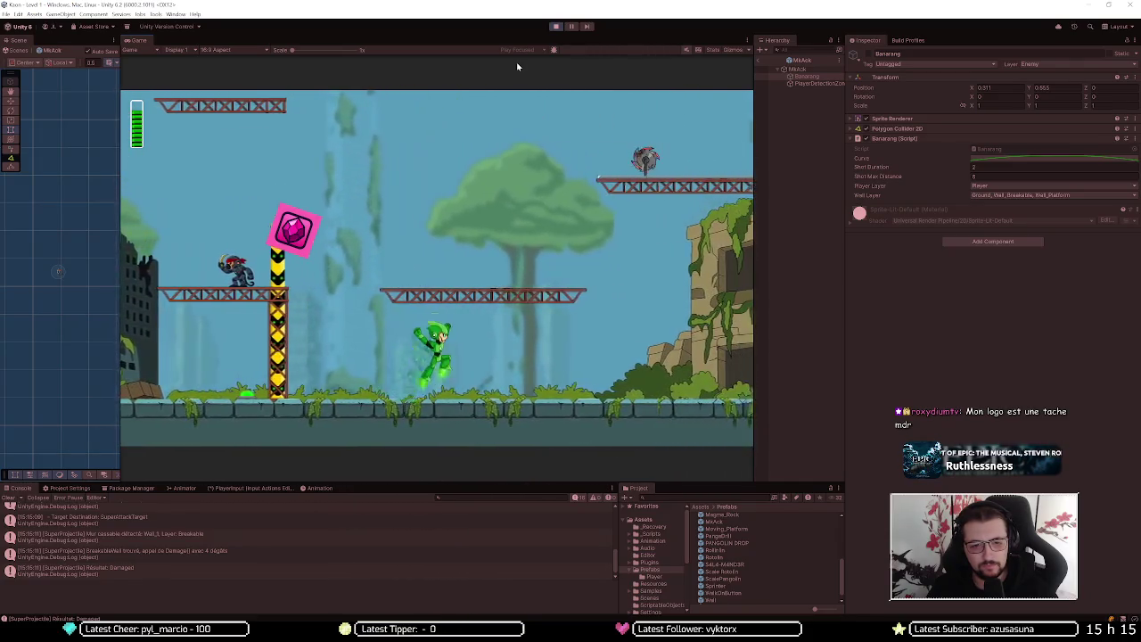
pyautogui.press('d')
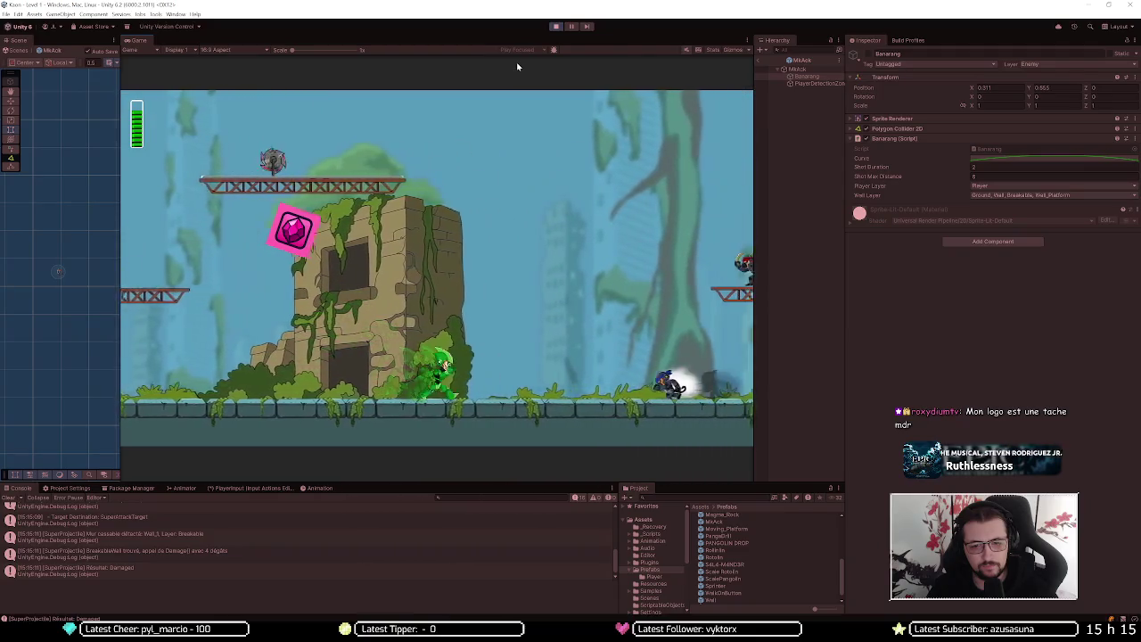
pyautogui.press('d')
pyautogui.press('space')
pyautogui.press('space')
pyautogui.press('d')
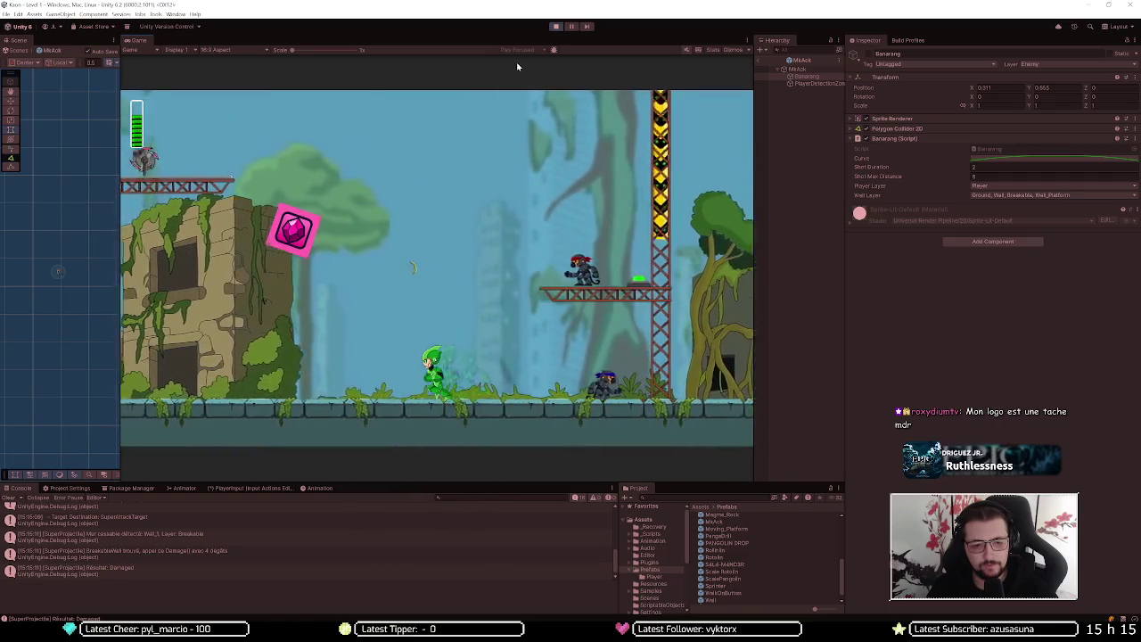
pyautogui.press('a')
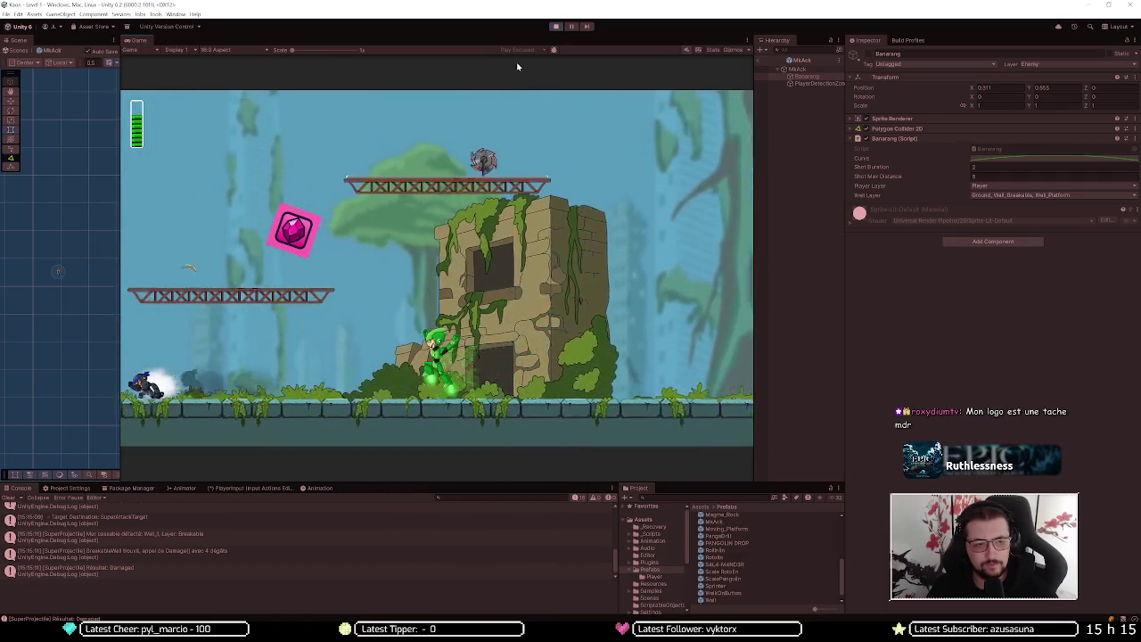
pyautogui.press('a')
pyautogui.press('space')
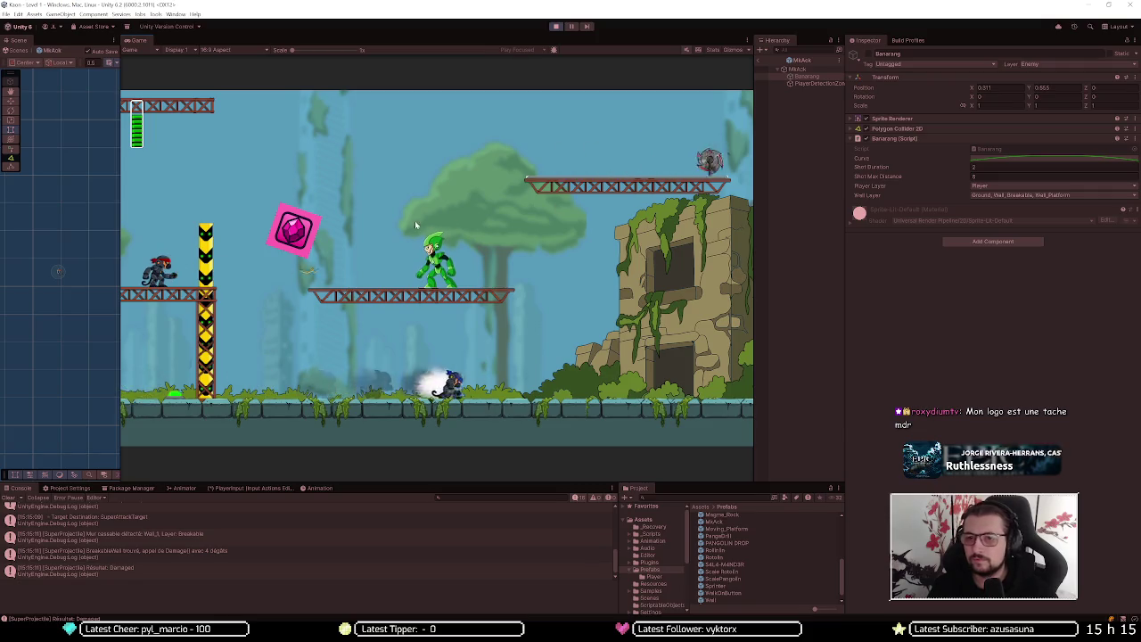
pyautogui.click(758, 63)
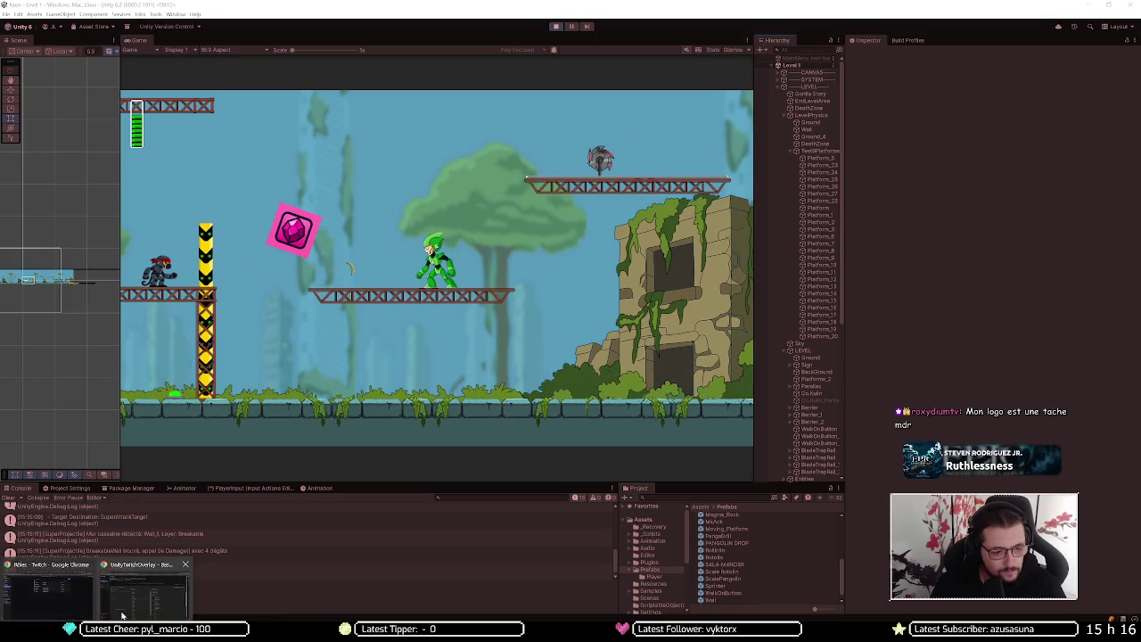
# Switch to Chrome and search Google for 'tmnt' in a new tab, scrolling the results
pyautogui.hotkey('alt', 'Tab')
pyautogui.hotkey('ctrl', 't')
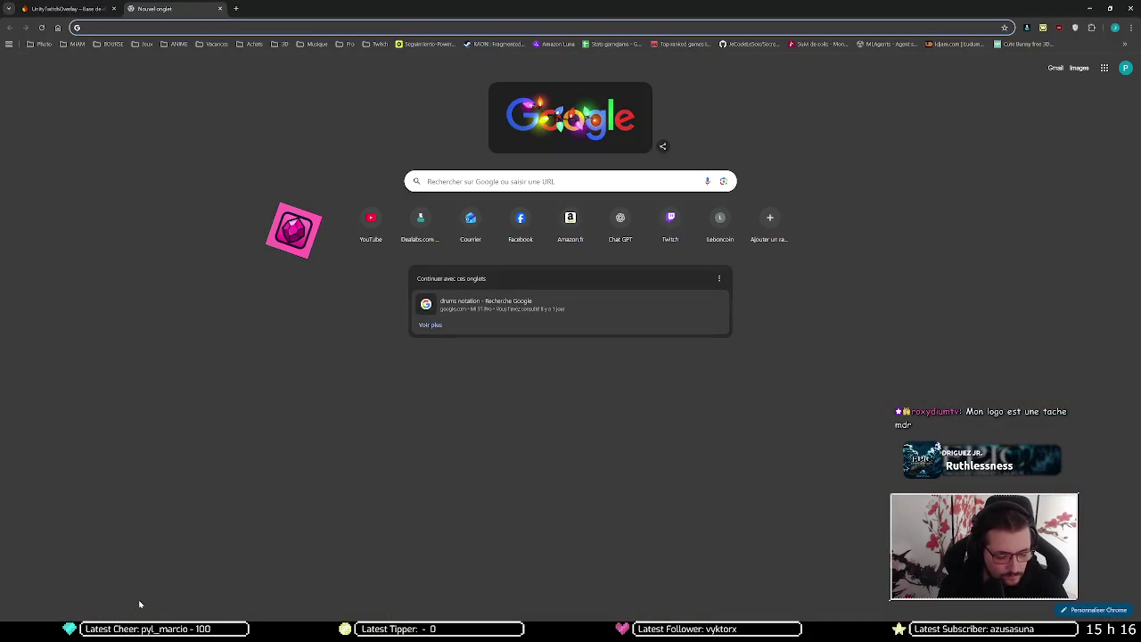
pyautogui.write('tmnt')
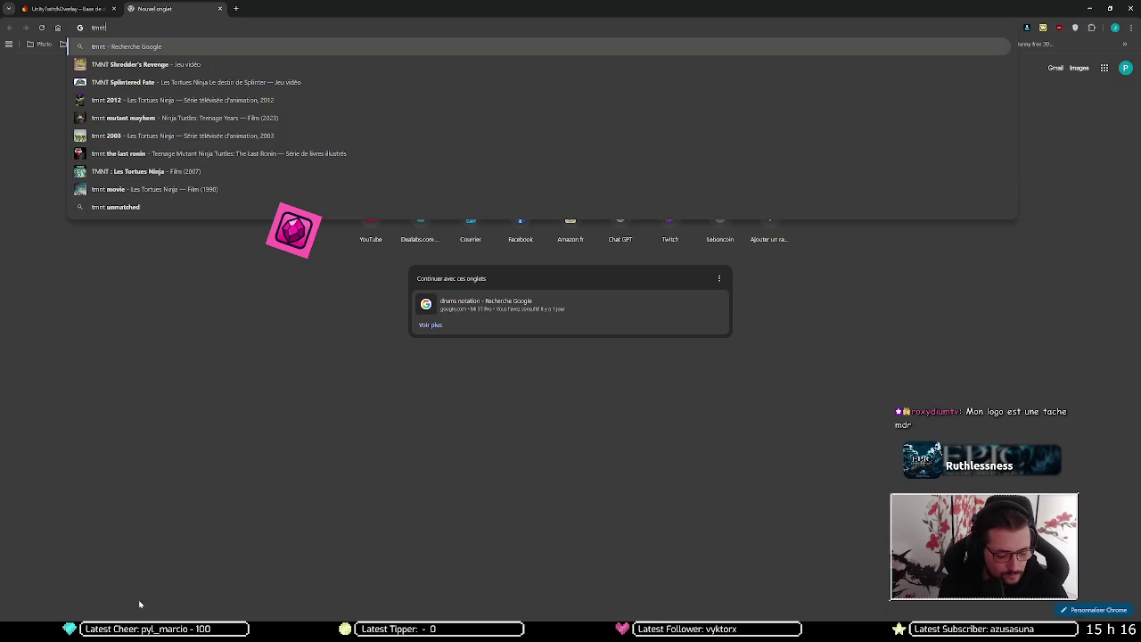
pyautogui.press('Return')
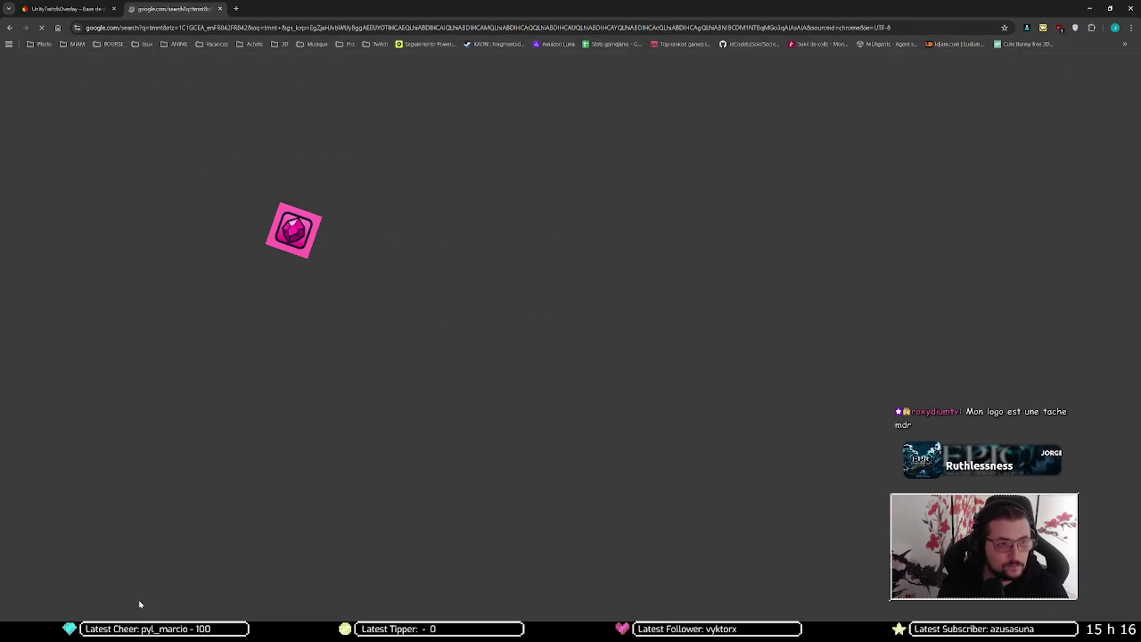
pyautogui.scroll(-5, 72, 420)
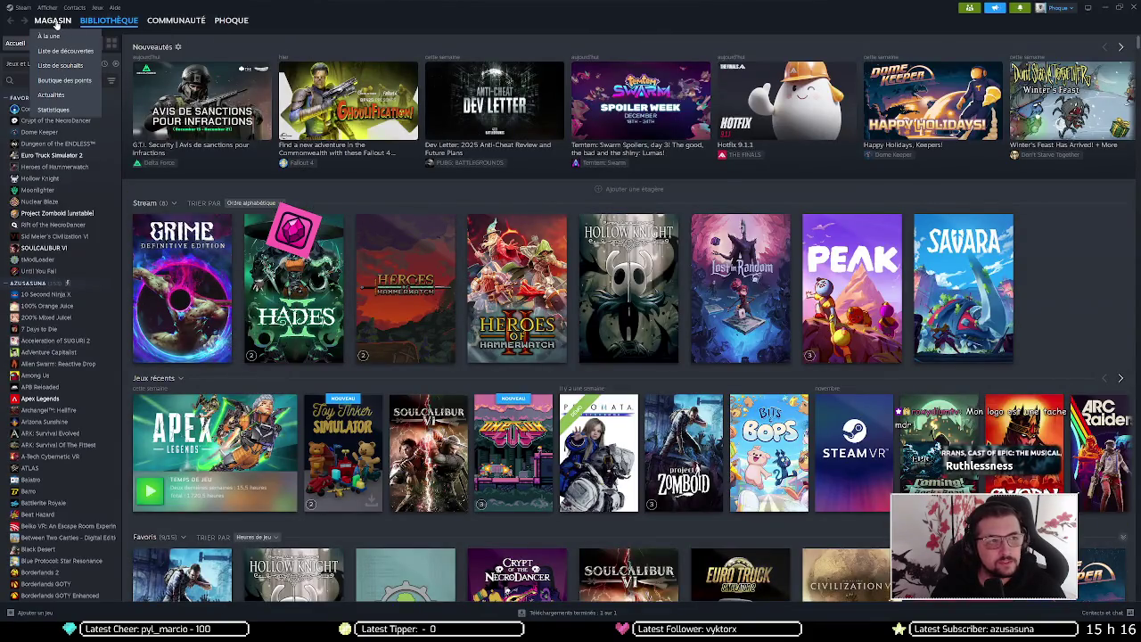
# Search the Steam store for 'tmnt' and glance at the Injustice 2 – TMNT page
pyautogui.click(53, 20)
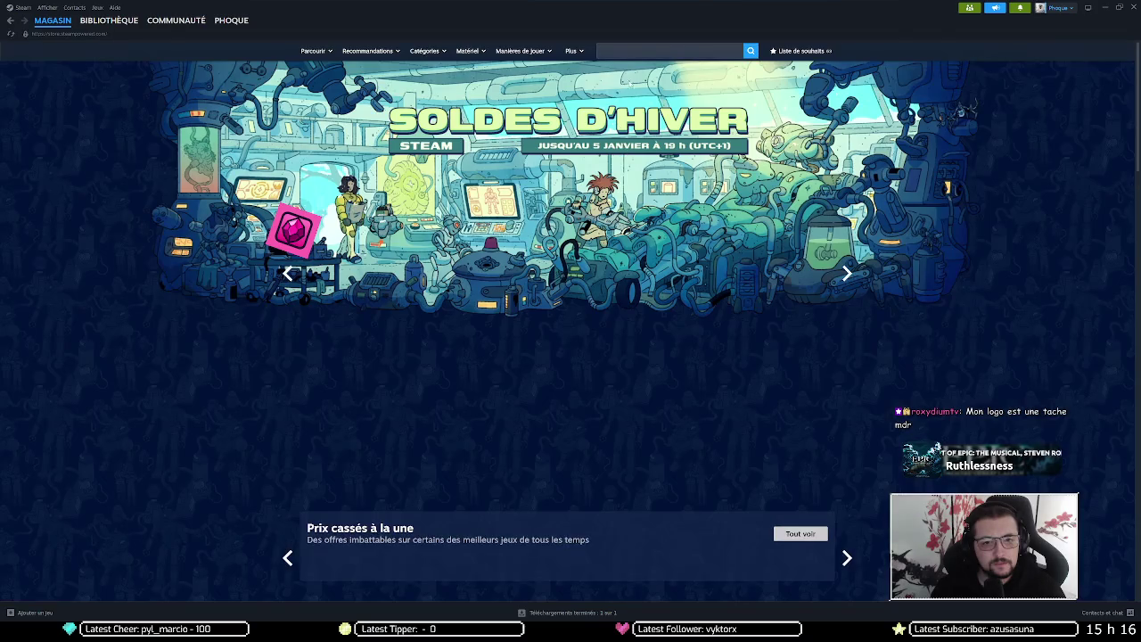
pyautogui.click(694, 50)
pyautogui.write('tmnt')
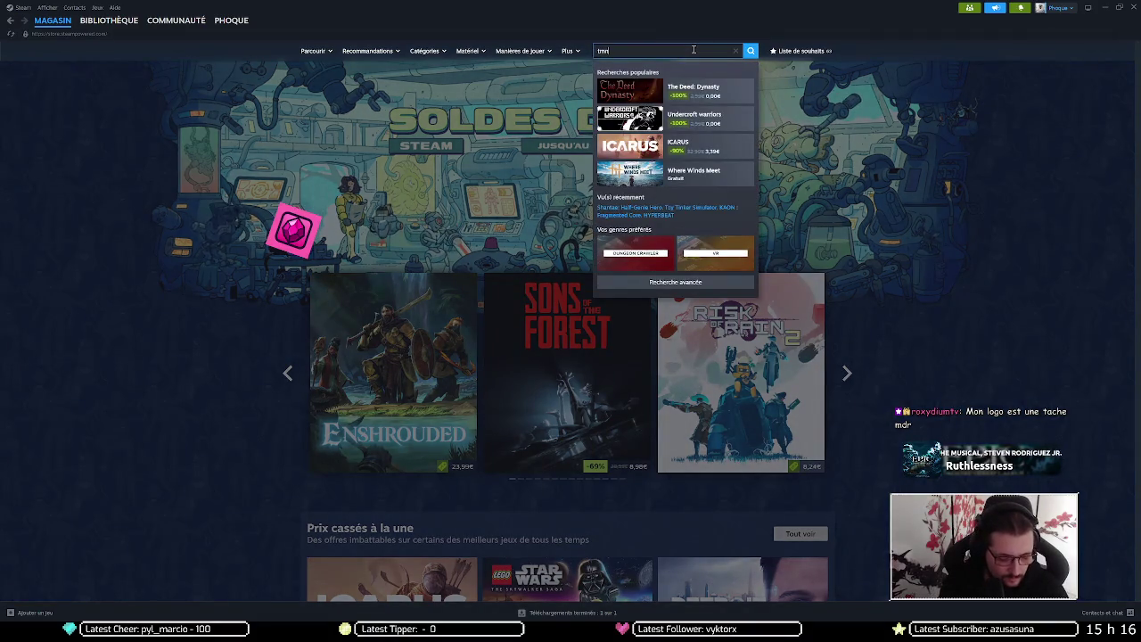
pyautogui.press('Return')
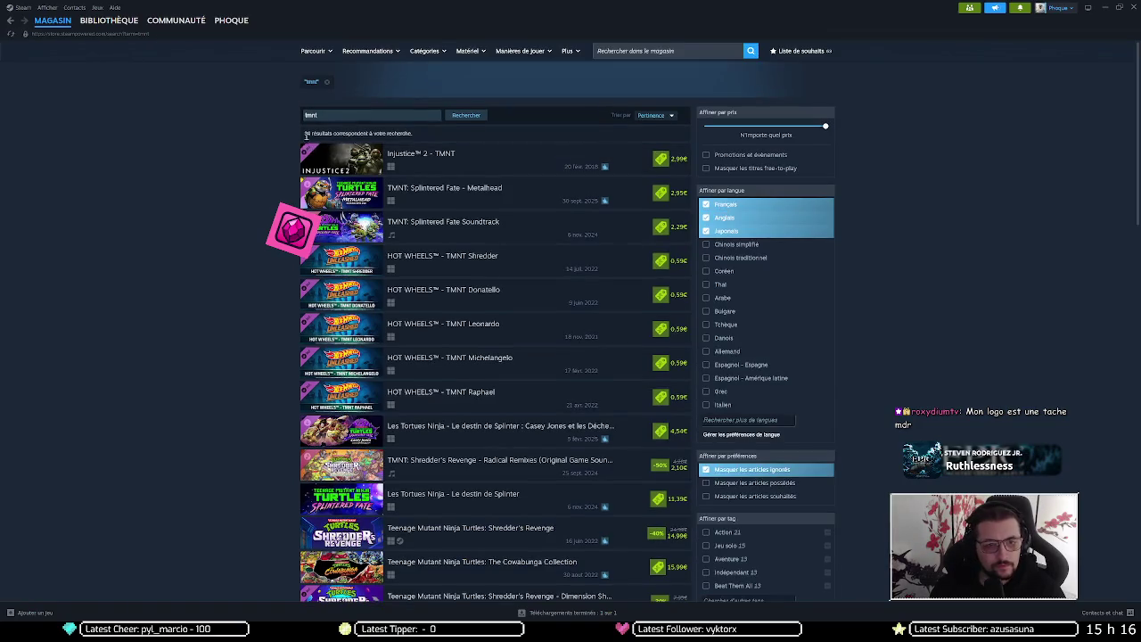
pyautogui.click(455, 153)
pyautogui.hotkey('alt', 'Left')
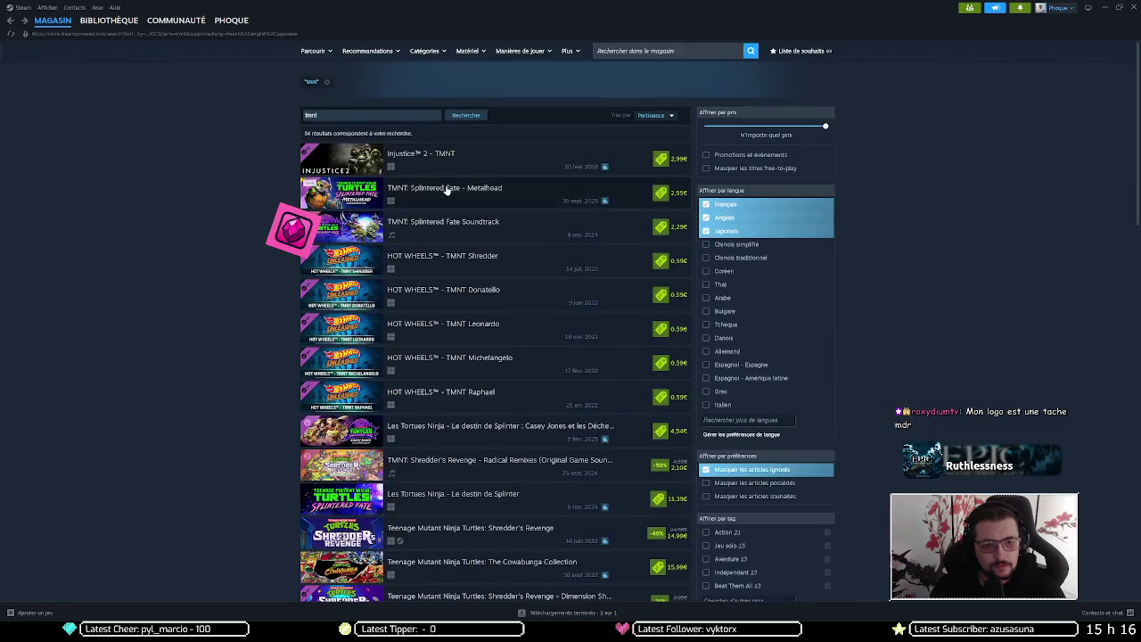
# Browse the TMNT: Splintered Fate – Metalhead store page, skimming its trailer to 0:11
pyautogui.scroll(-1, 447, 189)
pyautogui.moveTo(483, 158)
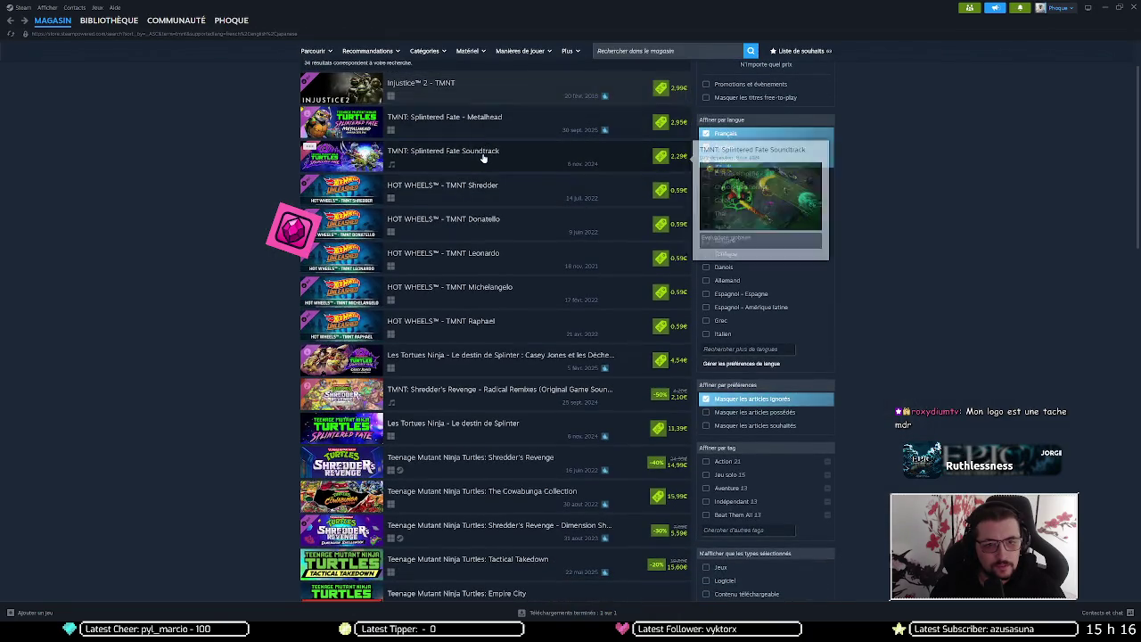
pyautogui.click(488, 131)
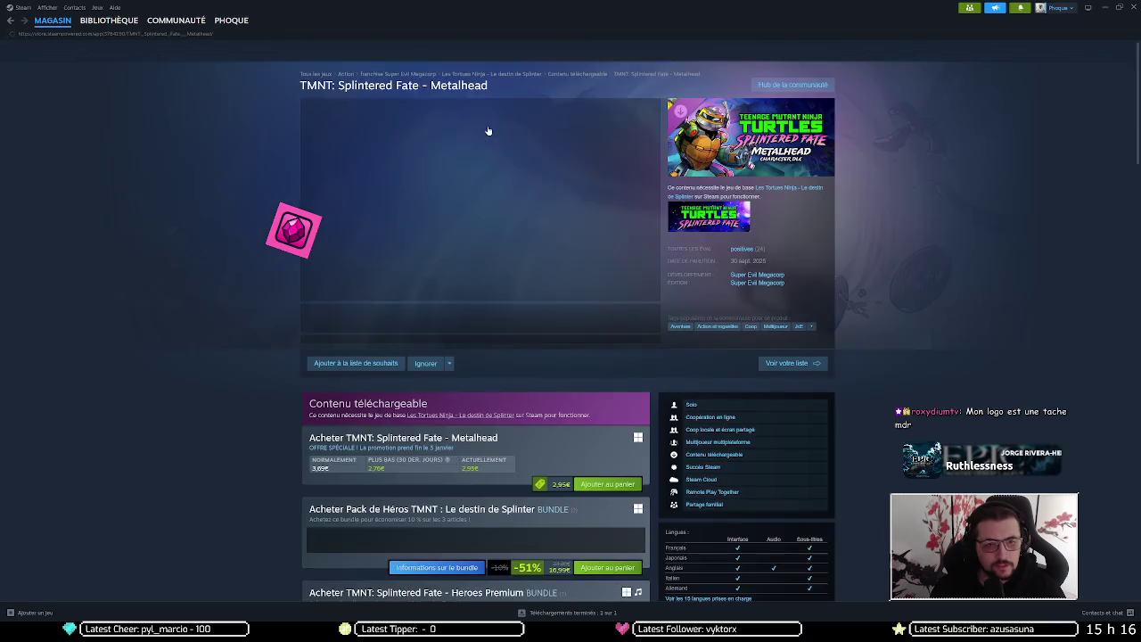
pyautogui.press('space')
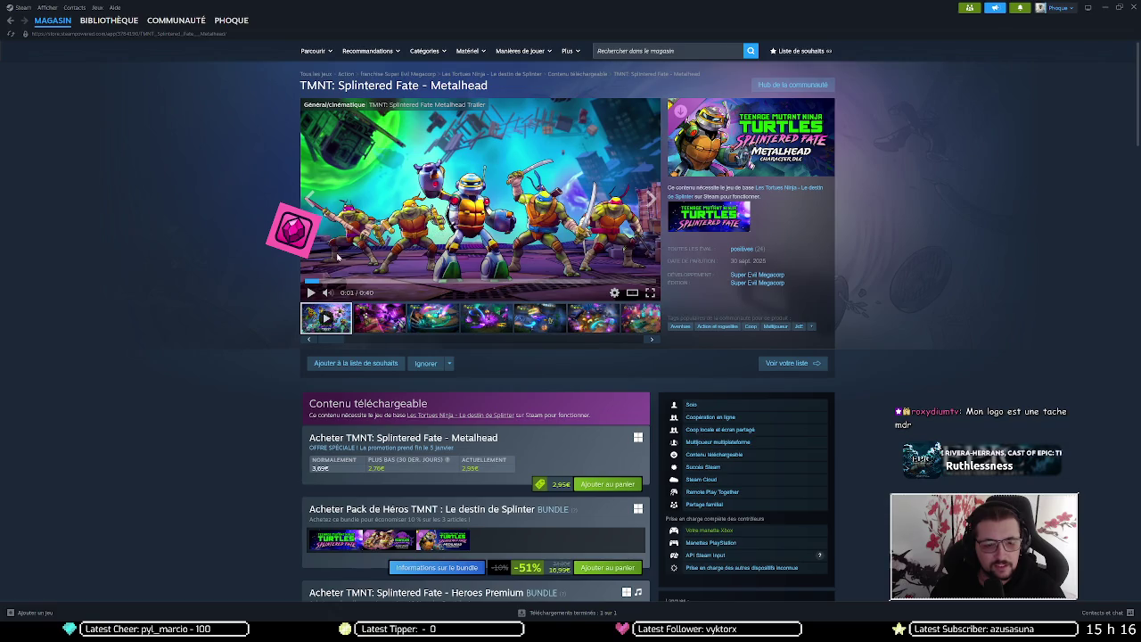
pyautogui.scroll(-2, 329, 260)
pyautogui.scroll(2, 312, 267)
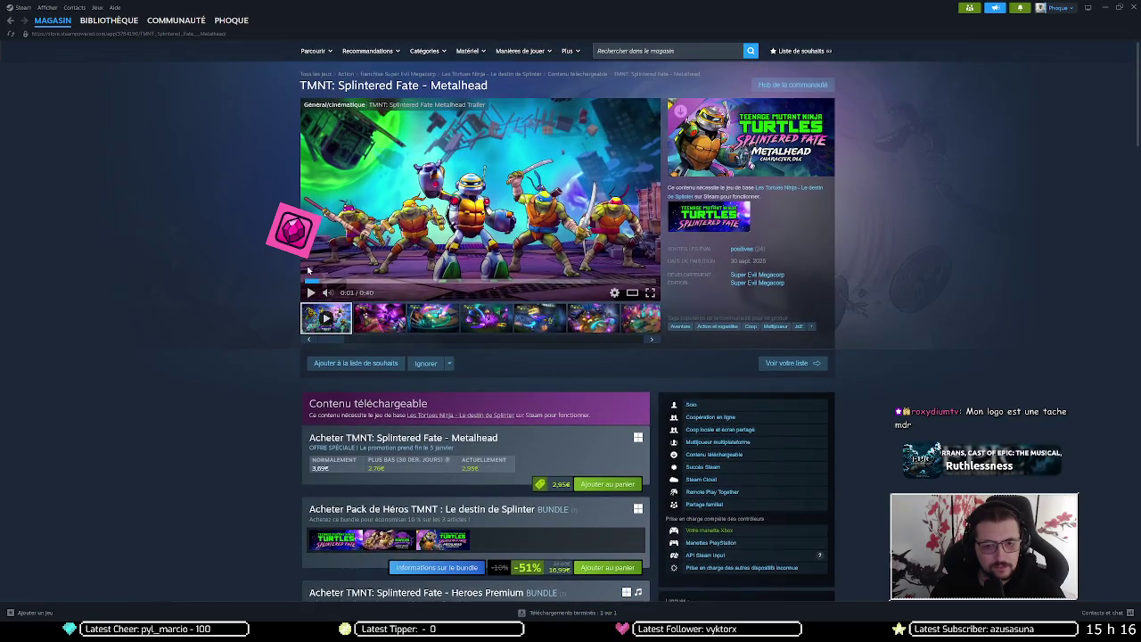
pyautogui.click(339, 281)
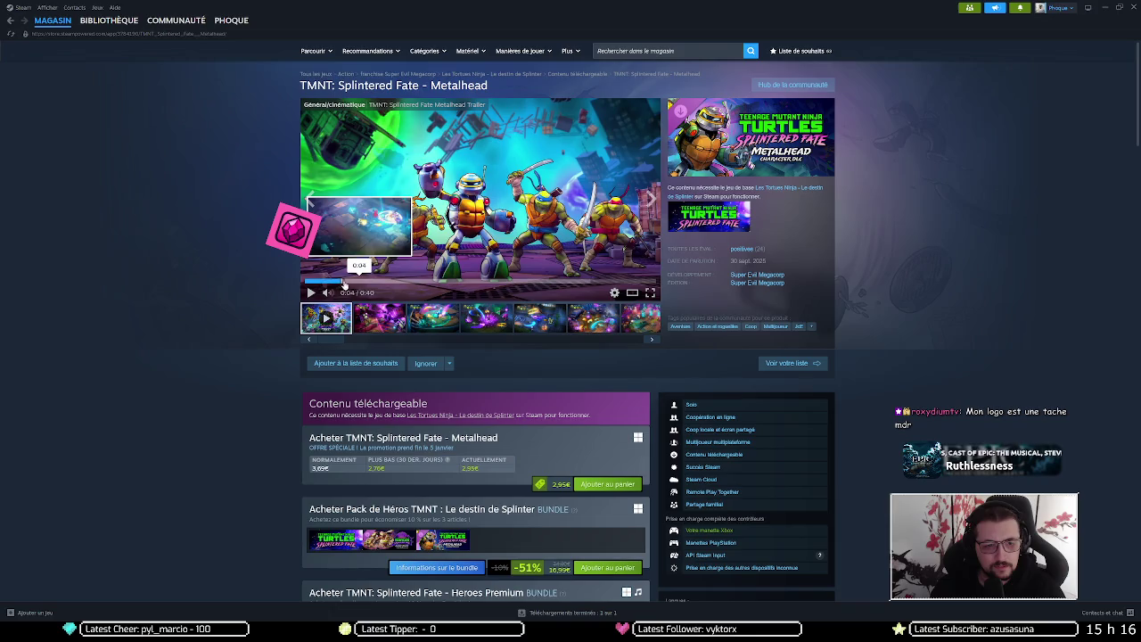
pyautogui.click(392, 282)
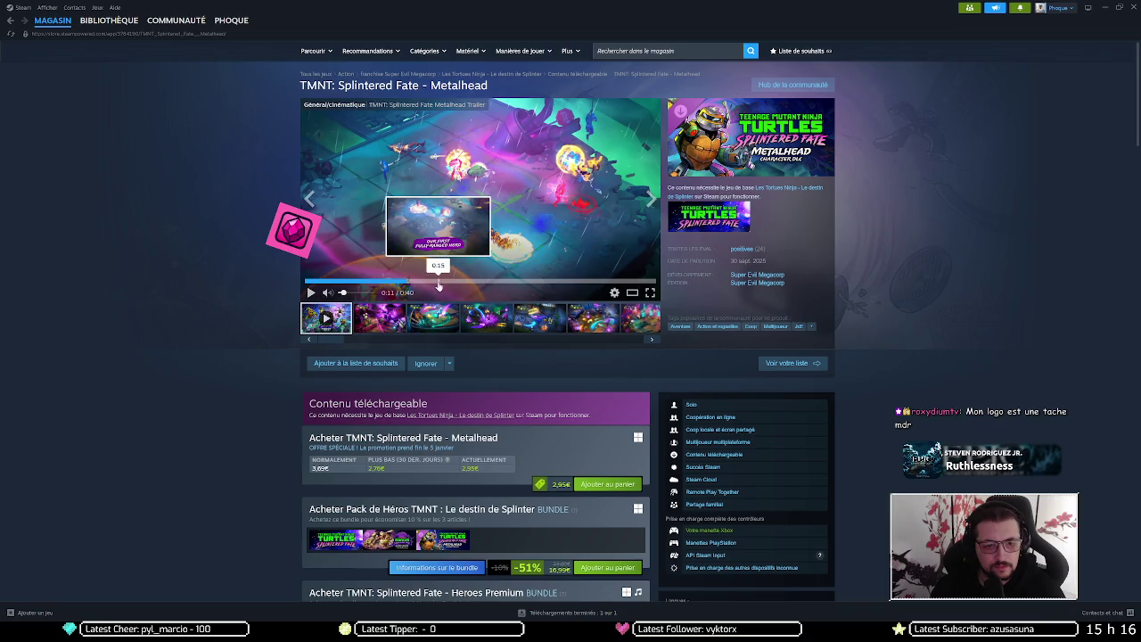
pyautogui.hotkey('alt', 'Left')
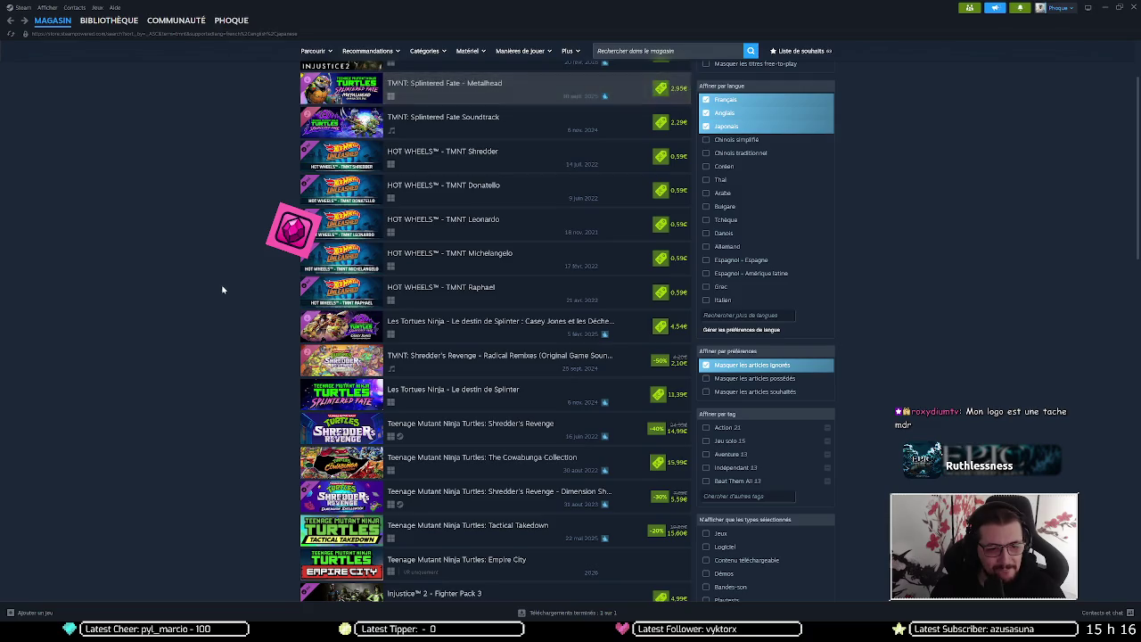
# Open the Shredder's Revenge store page, copy its full title, and pause the trailer
pyautogui.scroll(-2, 222, 285)
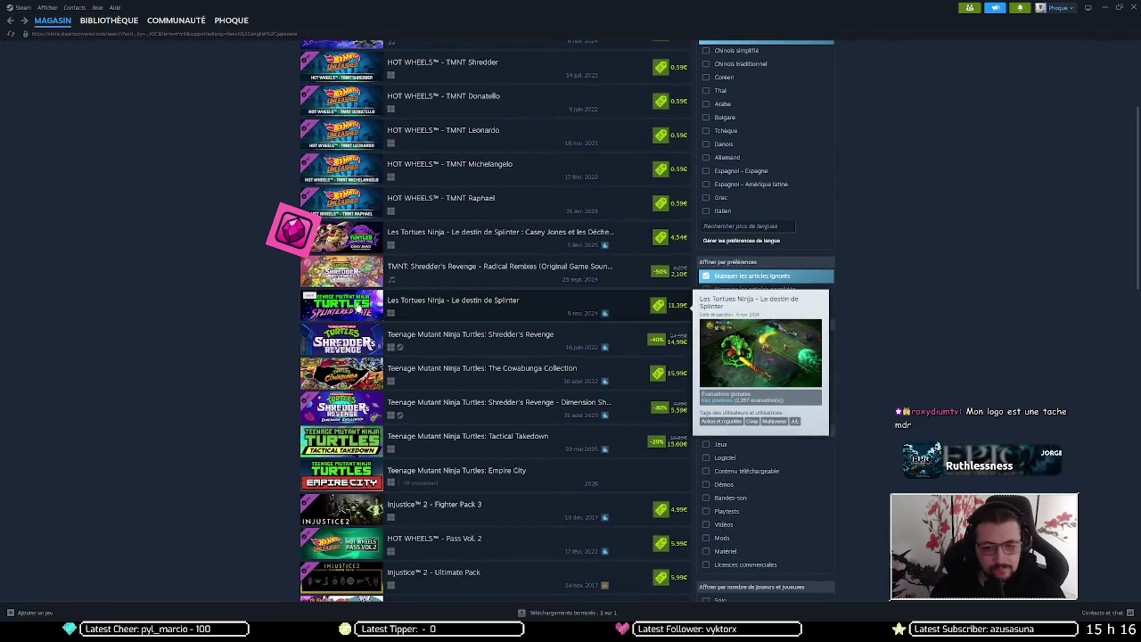
pyautogui.scroll(-1, 347, 301)
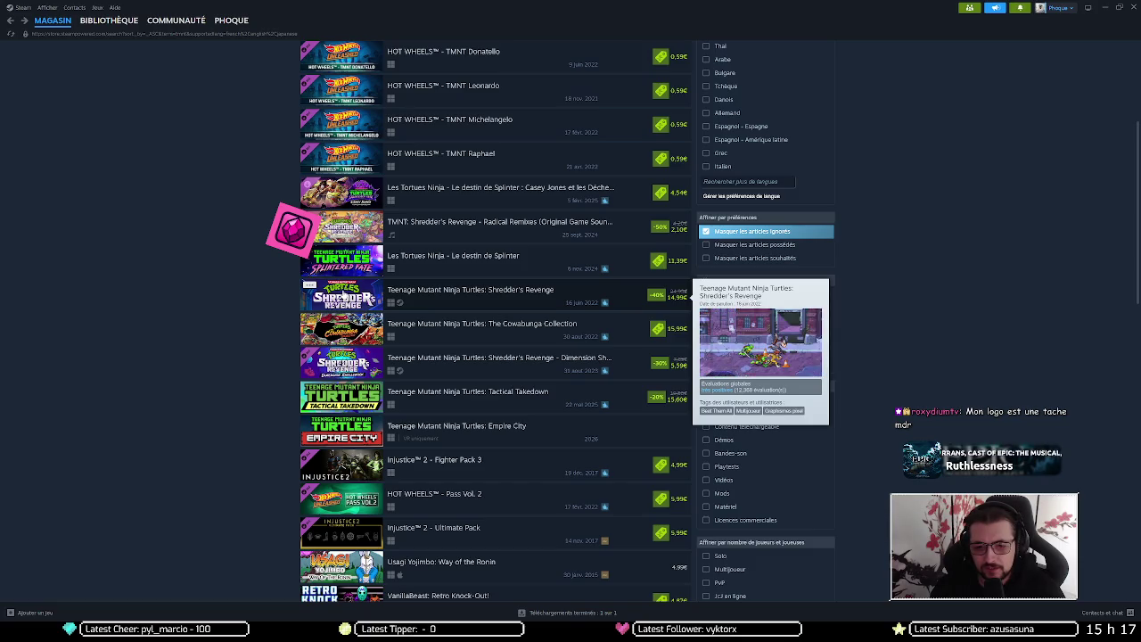
pyautogui.click(342, 296)
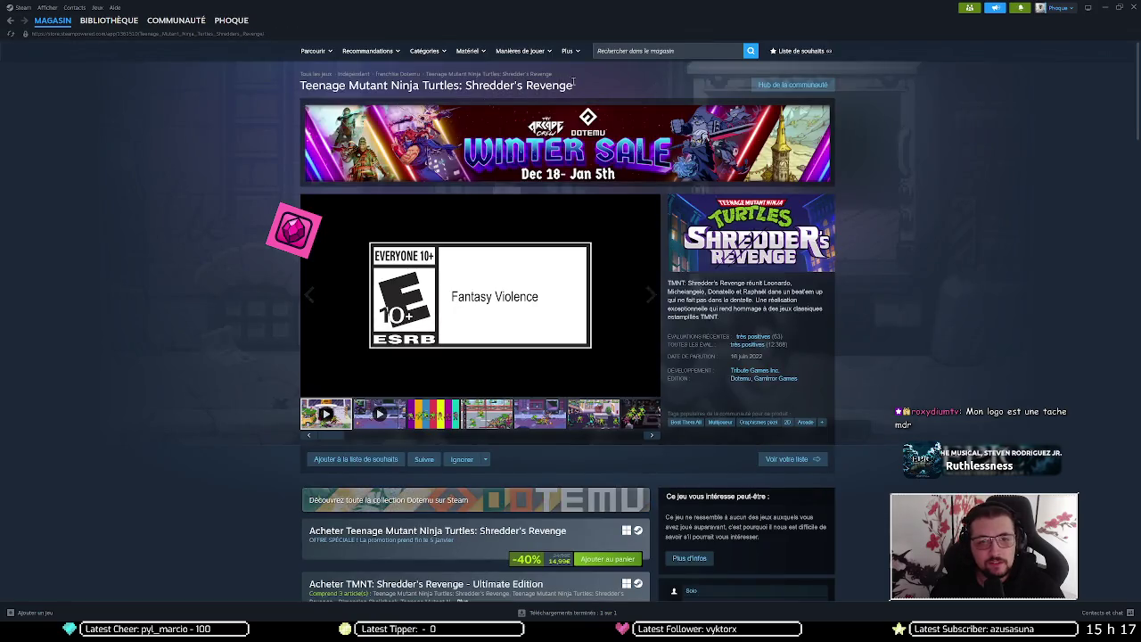
pyautogui.moveTo(572, 81); pyautogui.dragTo(300, 86)
pyautogui.hotkey('ctrl', 'c')
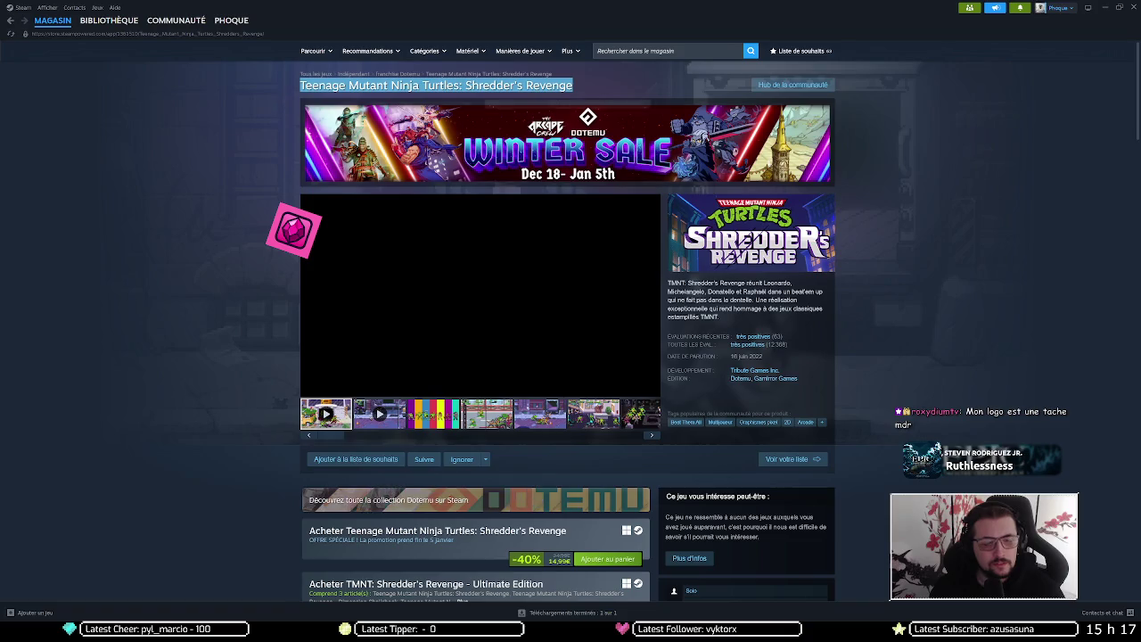
pyautogui.click(391, 285)
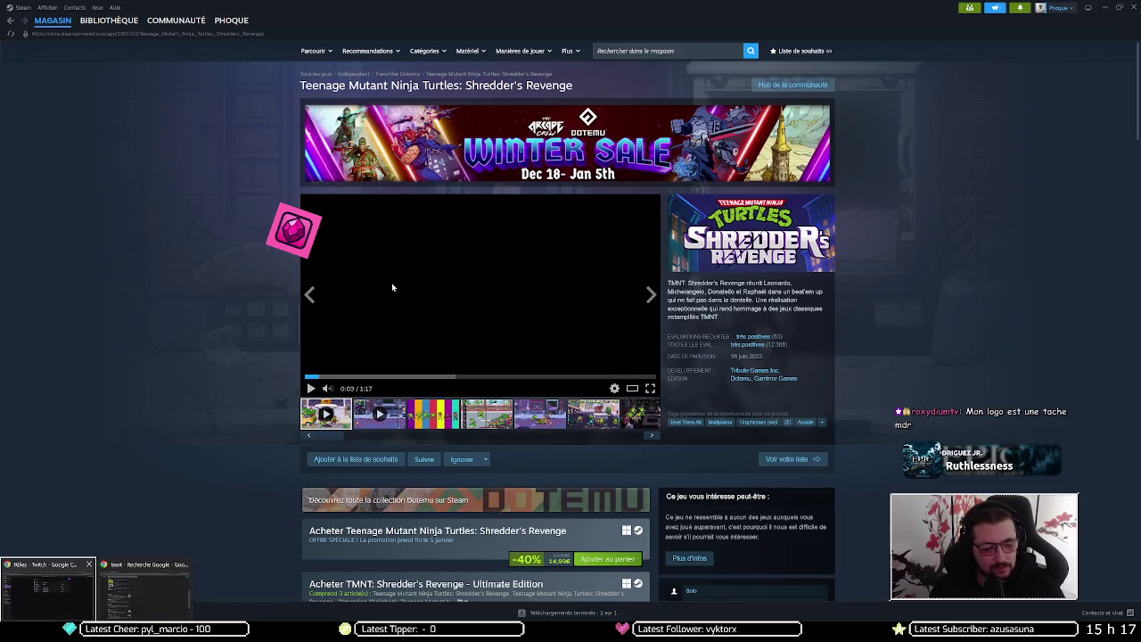
pyautogui.hotkey('alt', 'Tab')
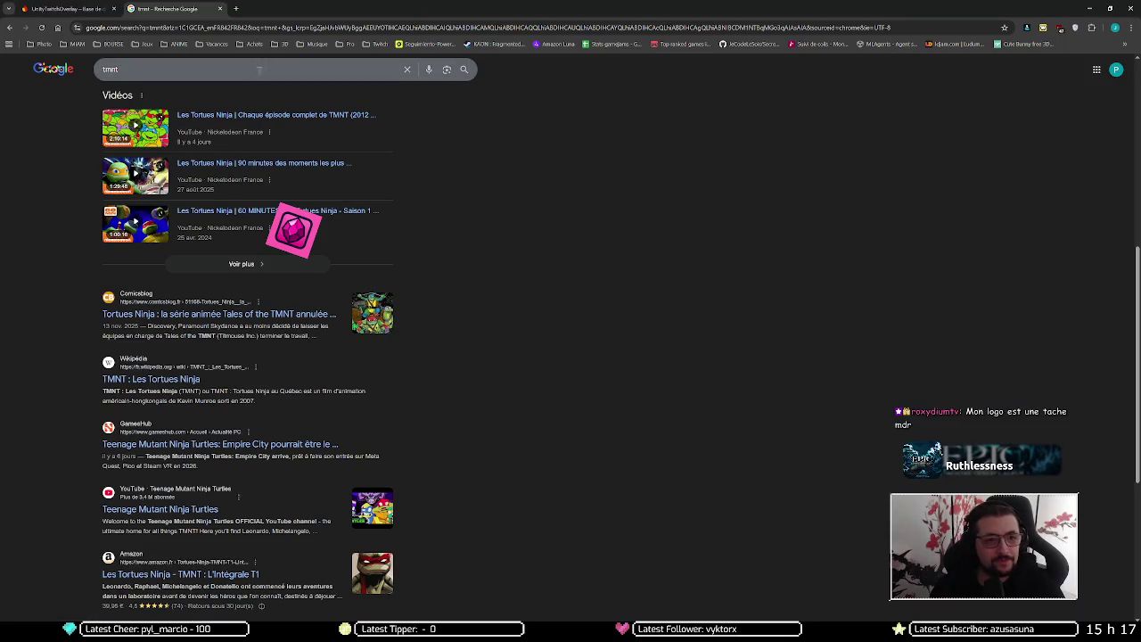
# Google the pasted full Shredder's Revenge title and scroll to the video results
pyautogui.click(263, 33)
pyautogui.hotkey('ctrl', 'v')
pyautogui.press('Return')
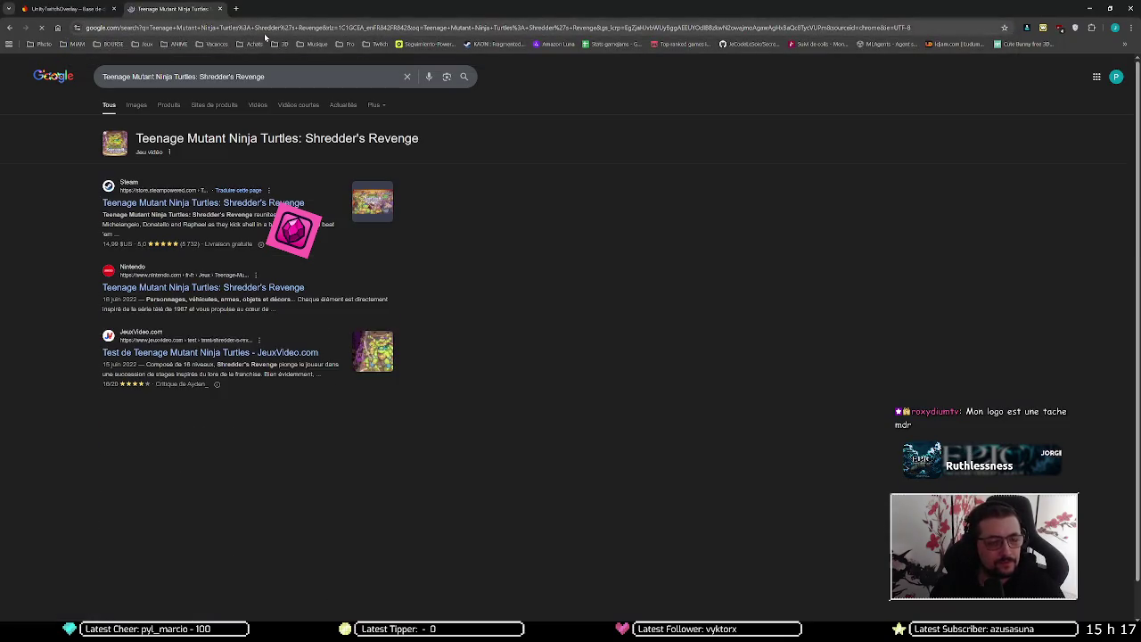
pyautogui.scroll(-6, 81, 260)
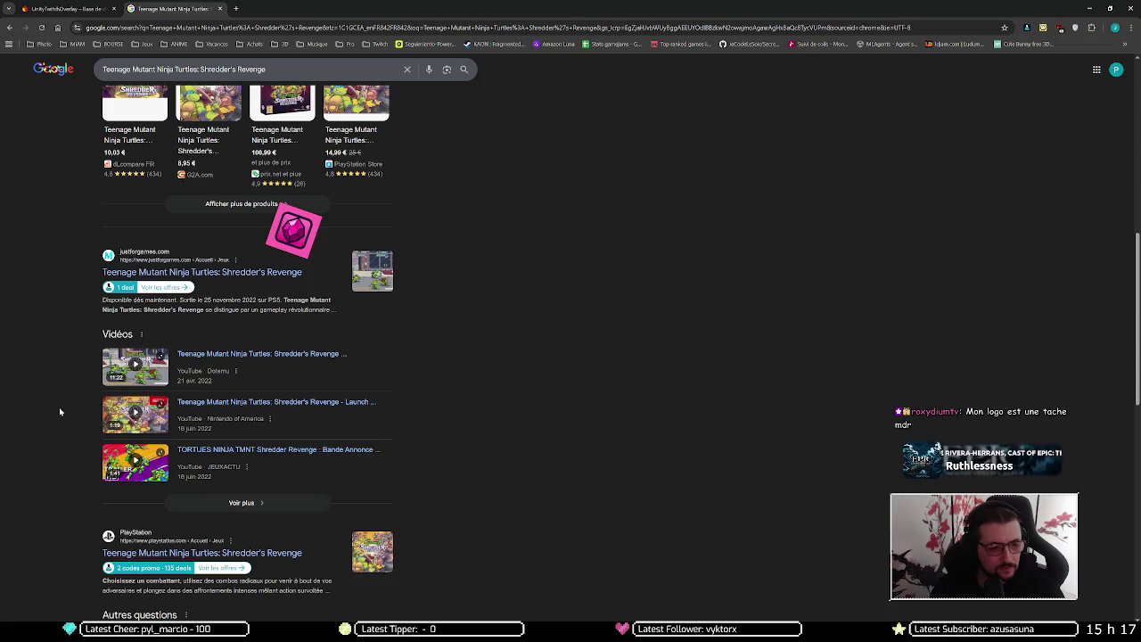
# Play the first gameplay video muted, skipping to 0:23 then rewinding five seconds
pyautogui.click(136, 363)
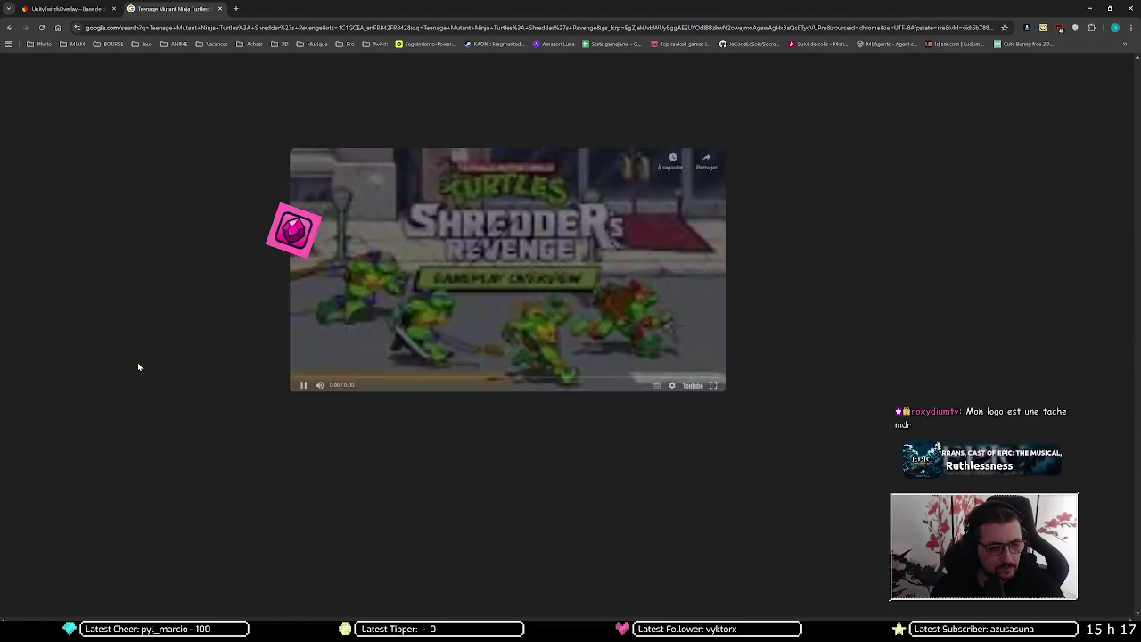
pyautogui.click(358, 388)
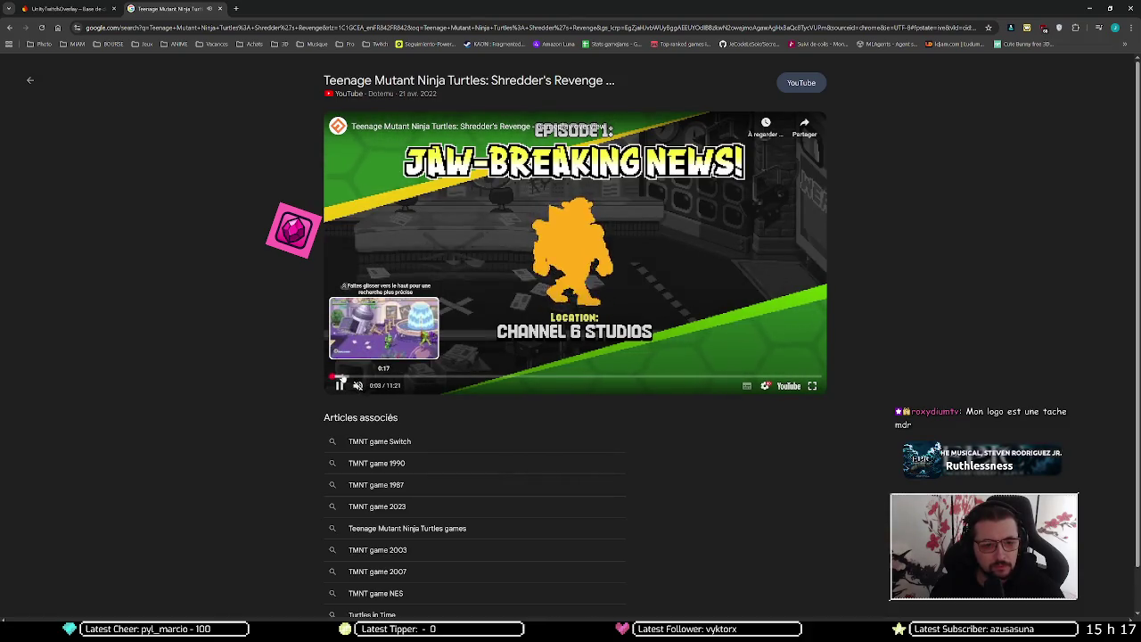
pyautogui.click(346, 375)
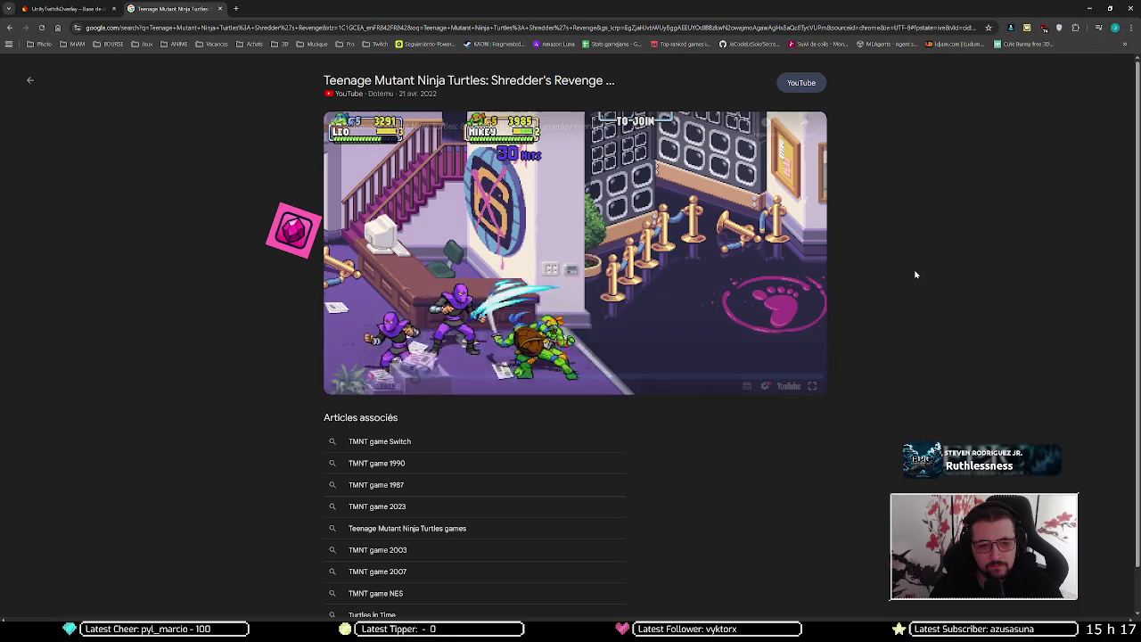
pyautogui.press('Left')
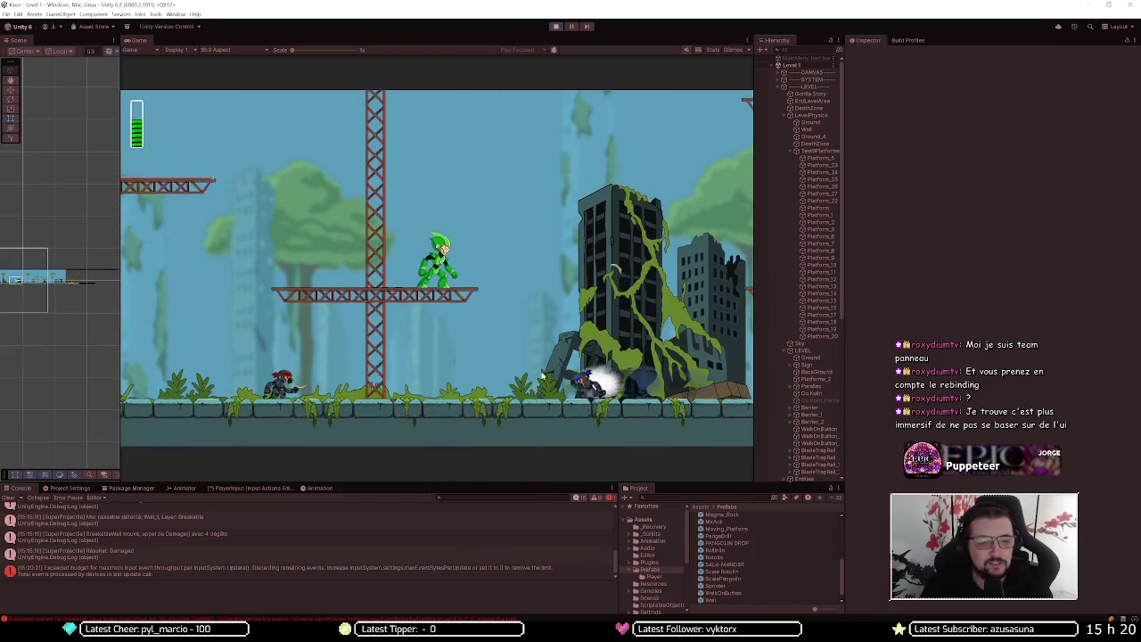
# Restart the Level 1 playtest from the beginning, then bring the Discord call forward
pyautogui.click(555, 27)
pyautogui.click(557, 27)
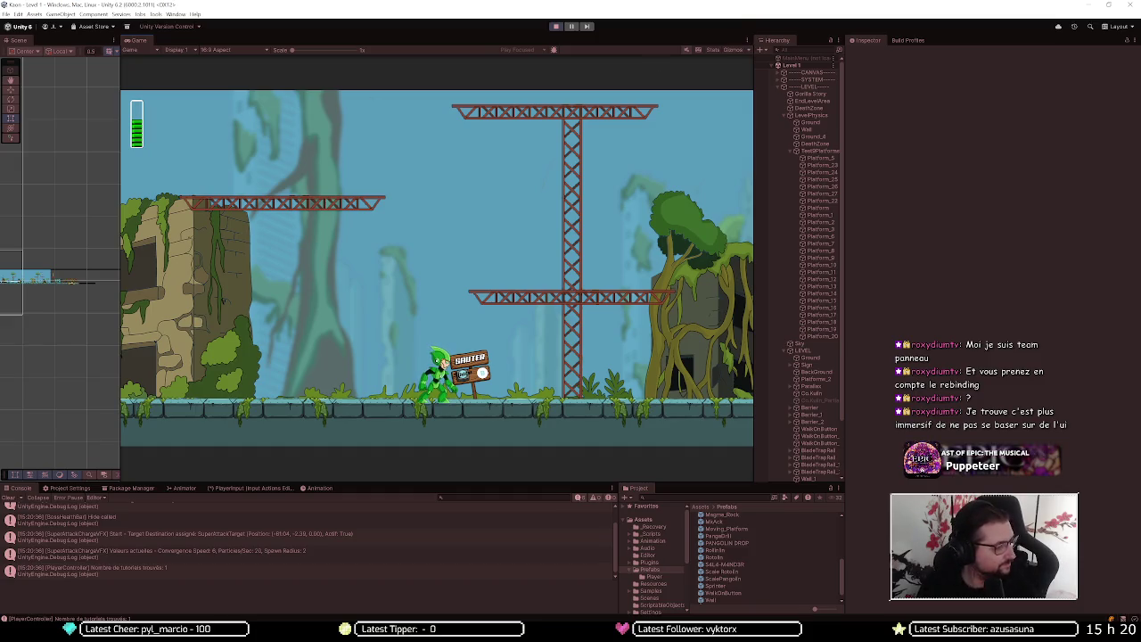
pyautogui.hotkey('alt', 'Tab')
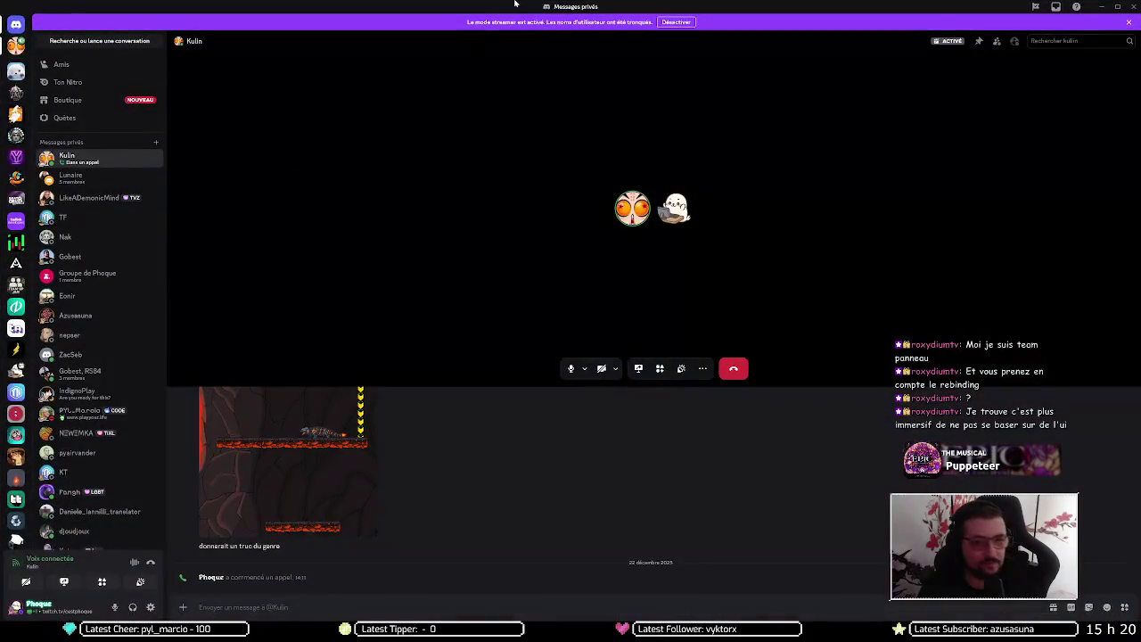
# Watch the teammate's shared Unity jungle level in the Discord call
pyautogui.hotkey('alt', 'Tab')
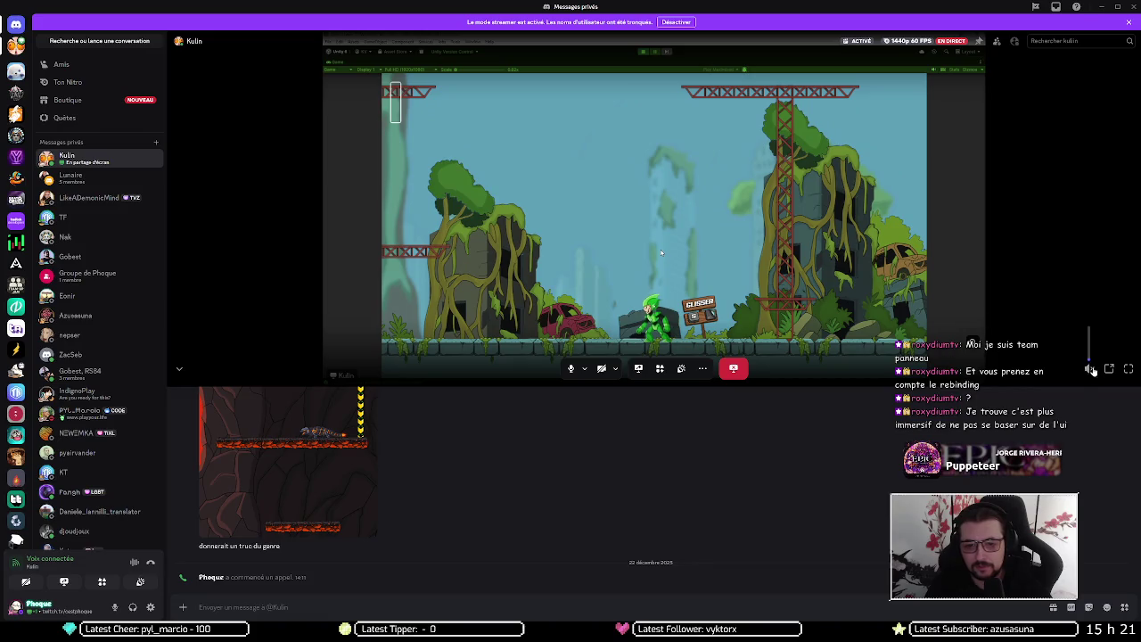
# View the shared stream full screen, exit it, minimize Discord, and jump in the running level
pyautogui.click(1127, 369)
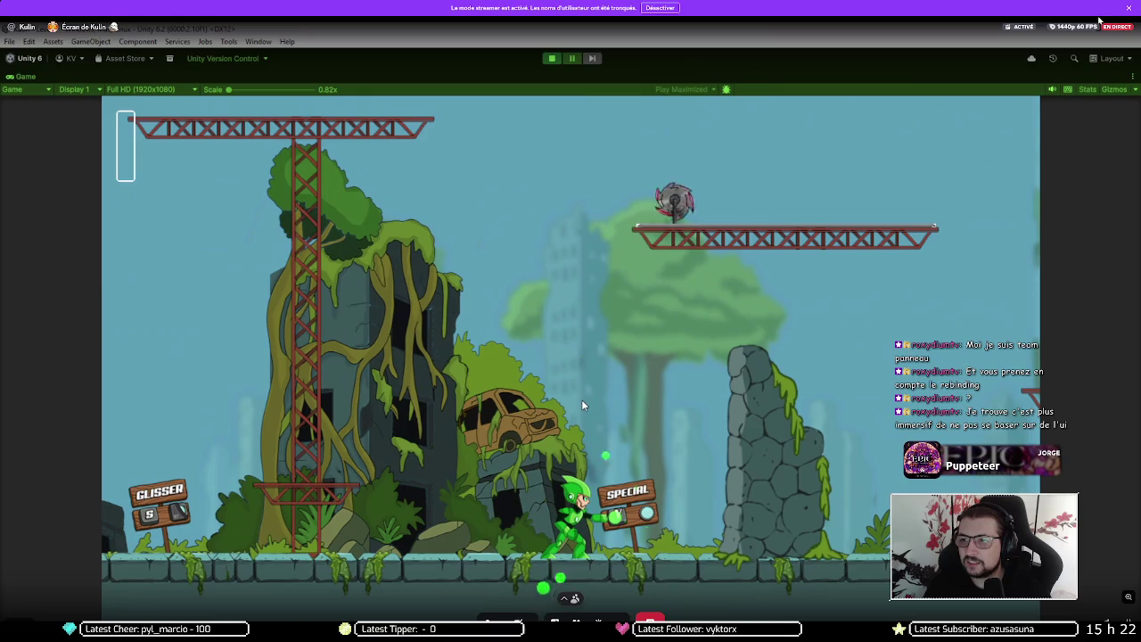
pyautogui.press('Escape')
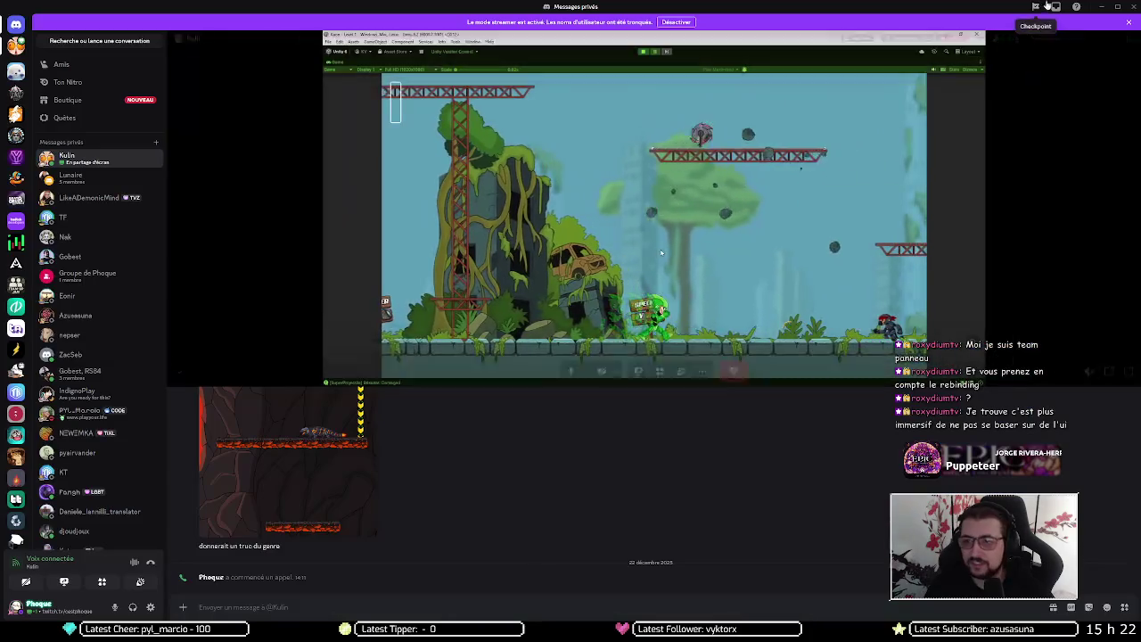
pyautogui.click(1101, 7)
pyautogui.press('space')
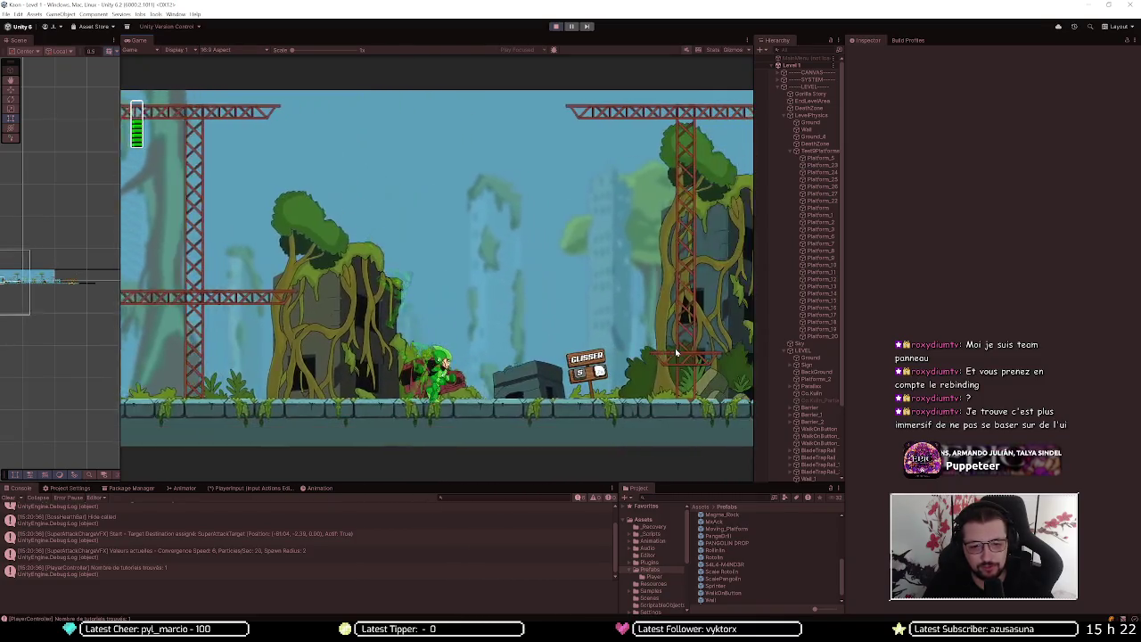
# Run and jump the player around the platforms, then confirm Platform_22 is on Wall_Platform
pyautogui.press('d')
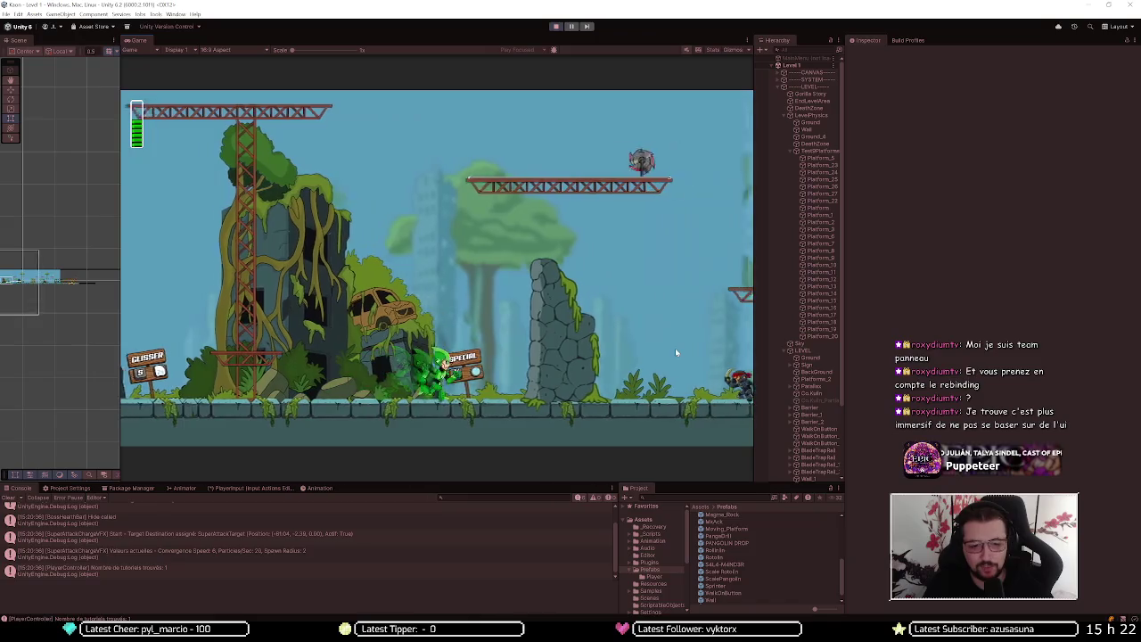
pyautogui.press('a')
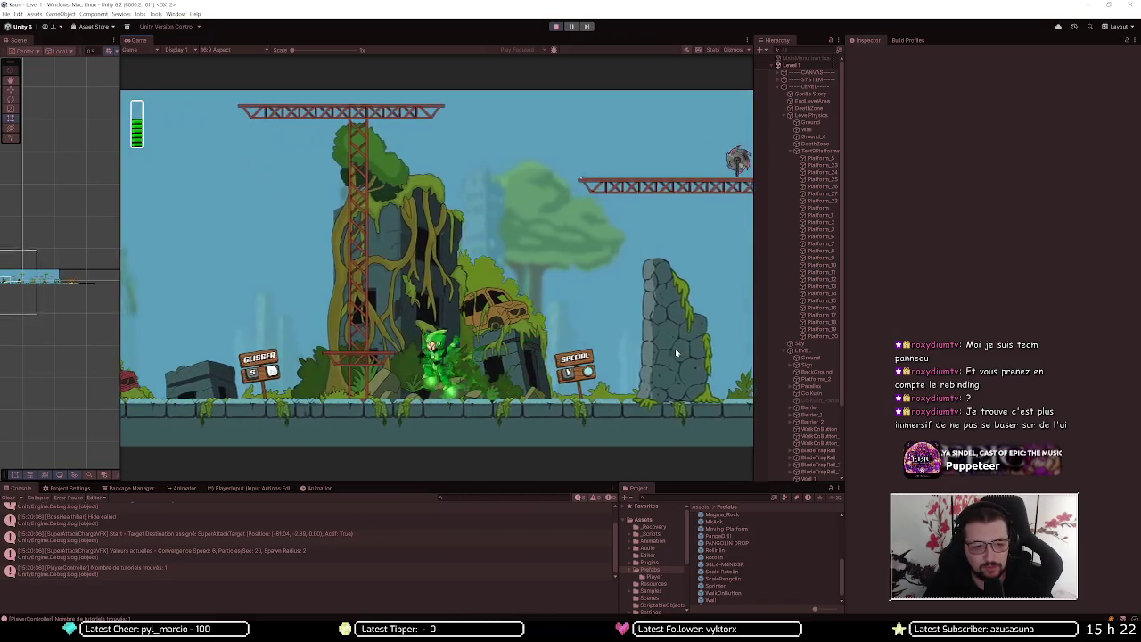
pyautogui.press('space')
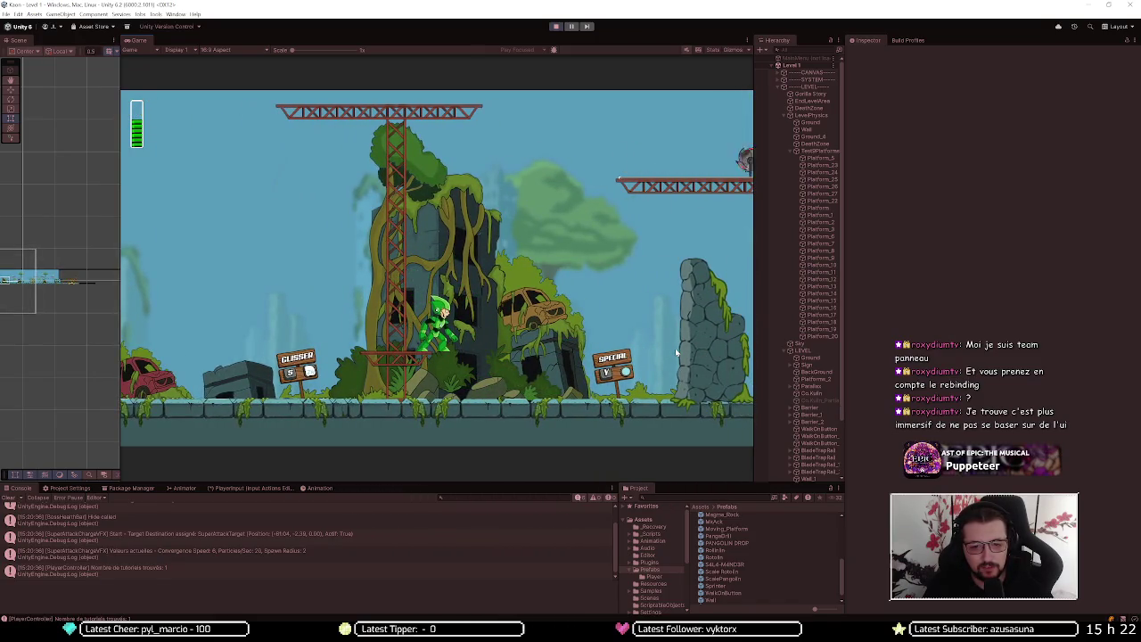
pyautogui.press('d')
pyautogui.press('d')
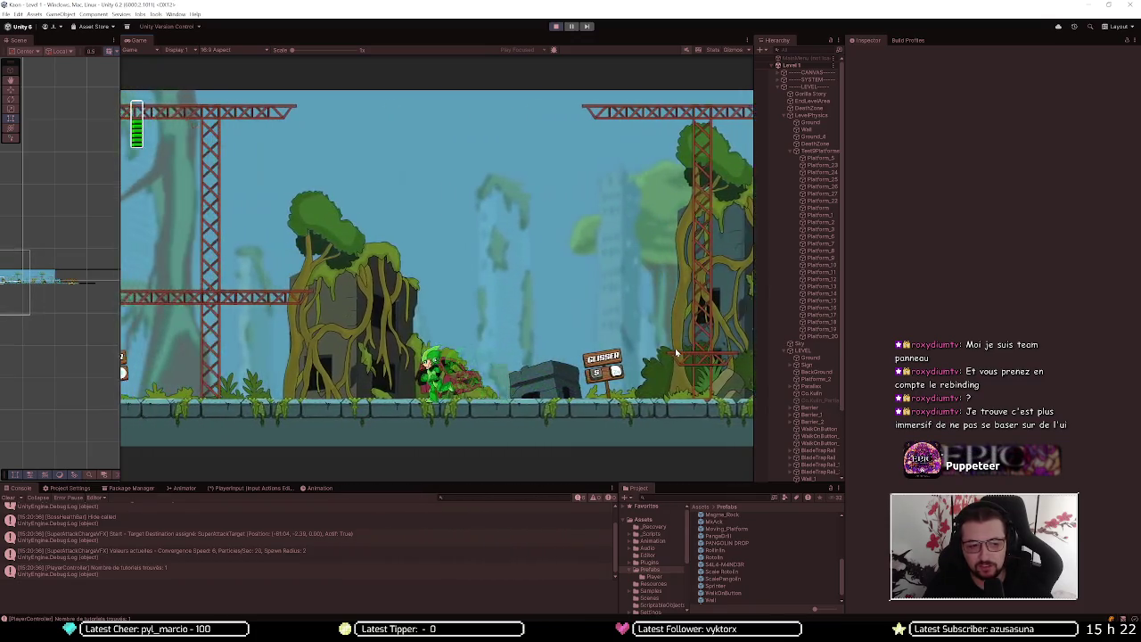
pyautogui.press('a')
pyautogui.press('d')
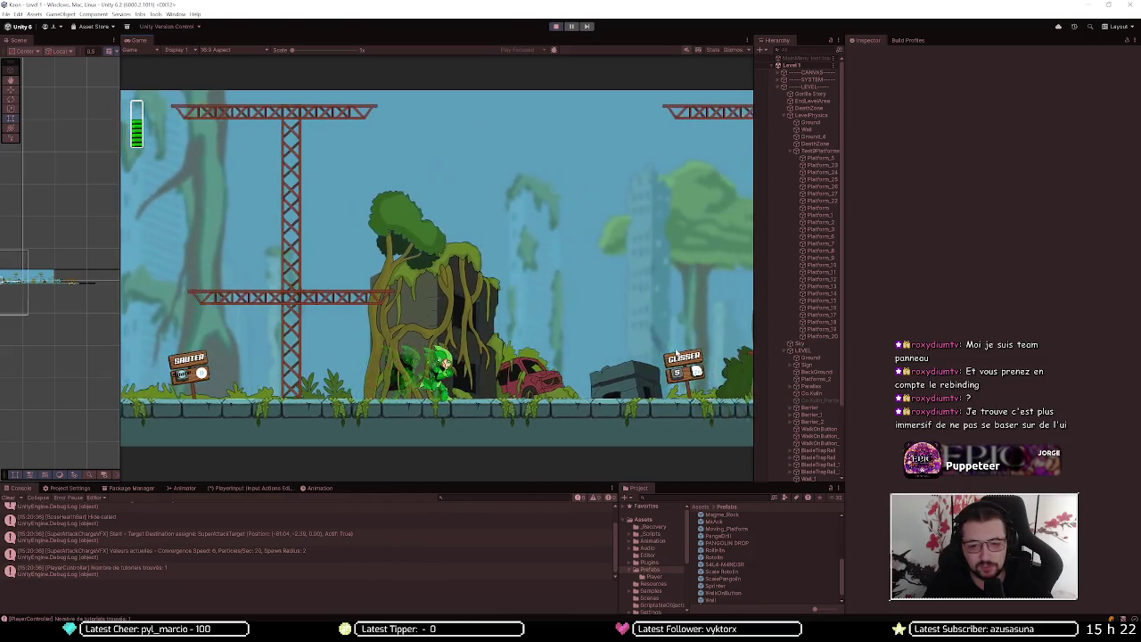
pyautogui.press('d')
pyautogui.press('a')
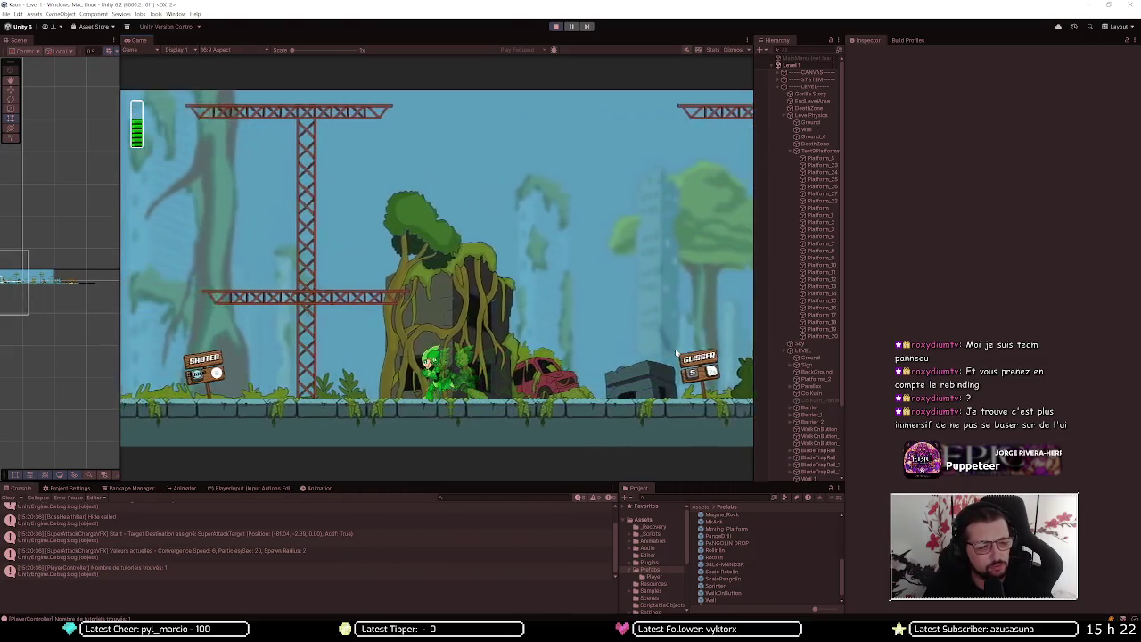
pyautogui.press('a')
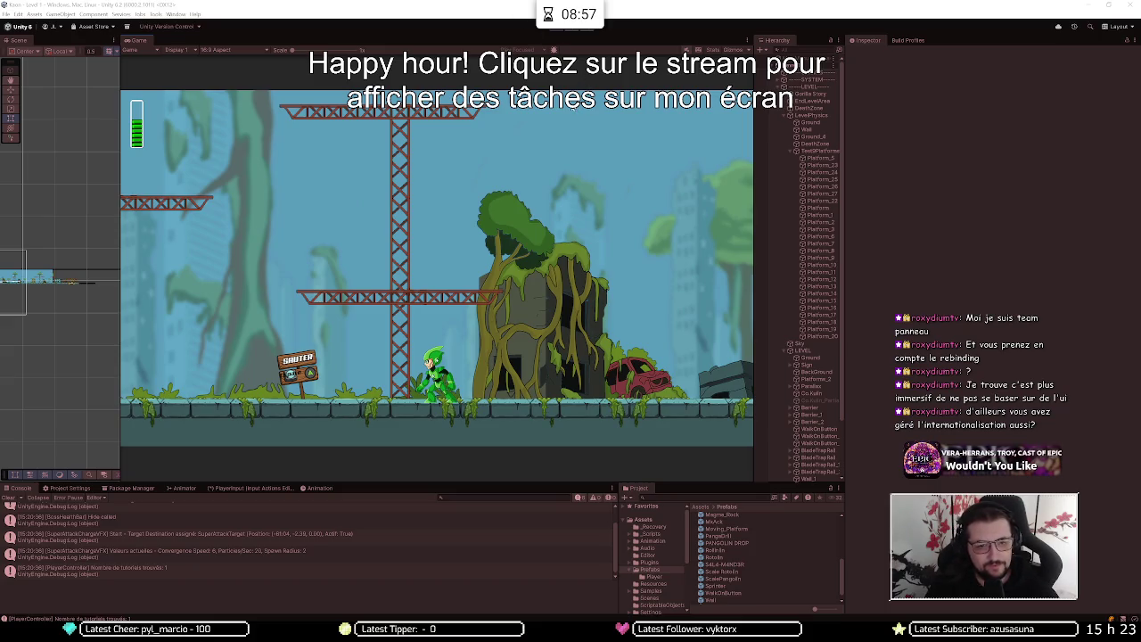
pyautogui.click(784, 202)
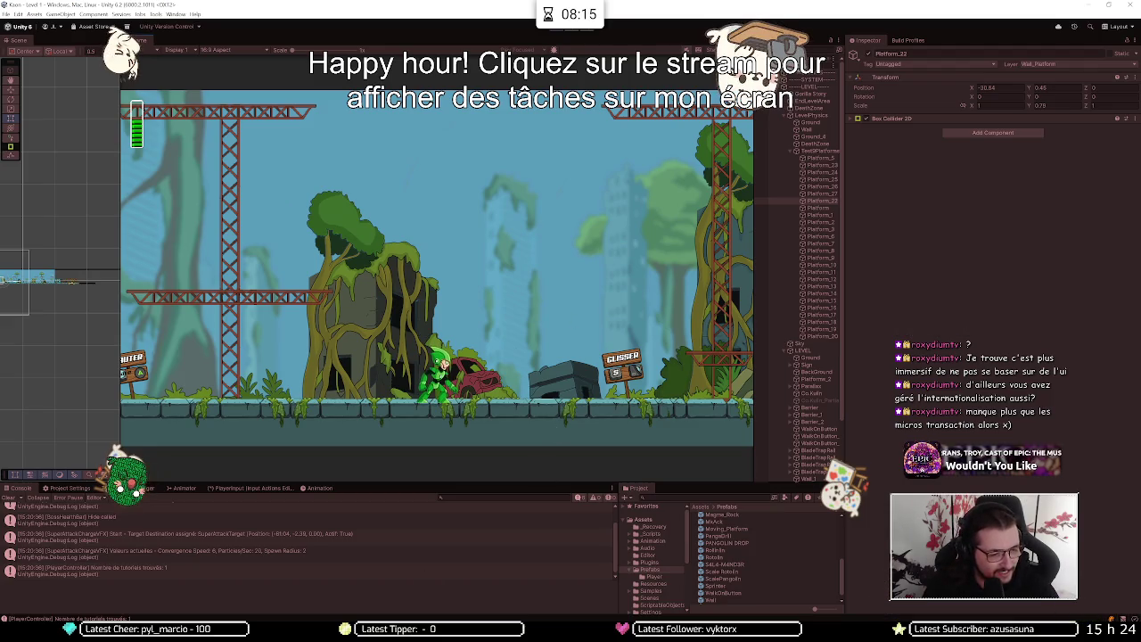
# Switch to Chrome and open the developer's itch.io profile page in a new tab
pyautogui.hotkey('alt', 'Tab')
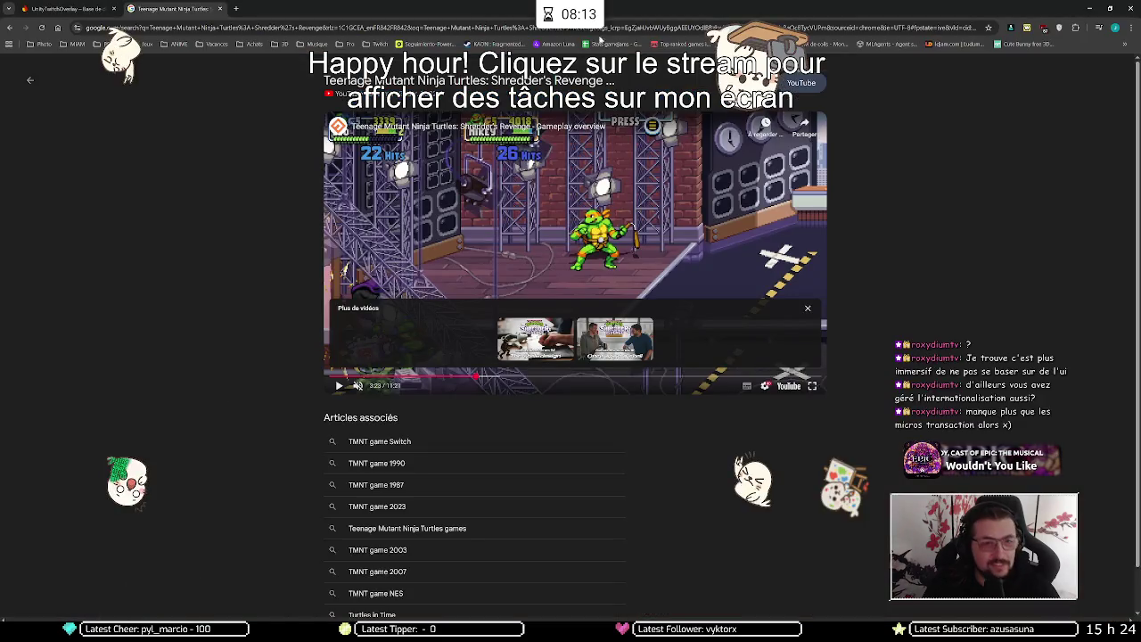
pyautogui.click(237, 8)
pyautogui.write('photopea')
pyautogui.press('Return')
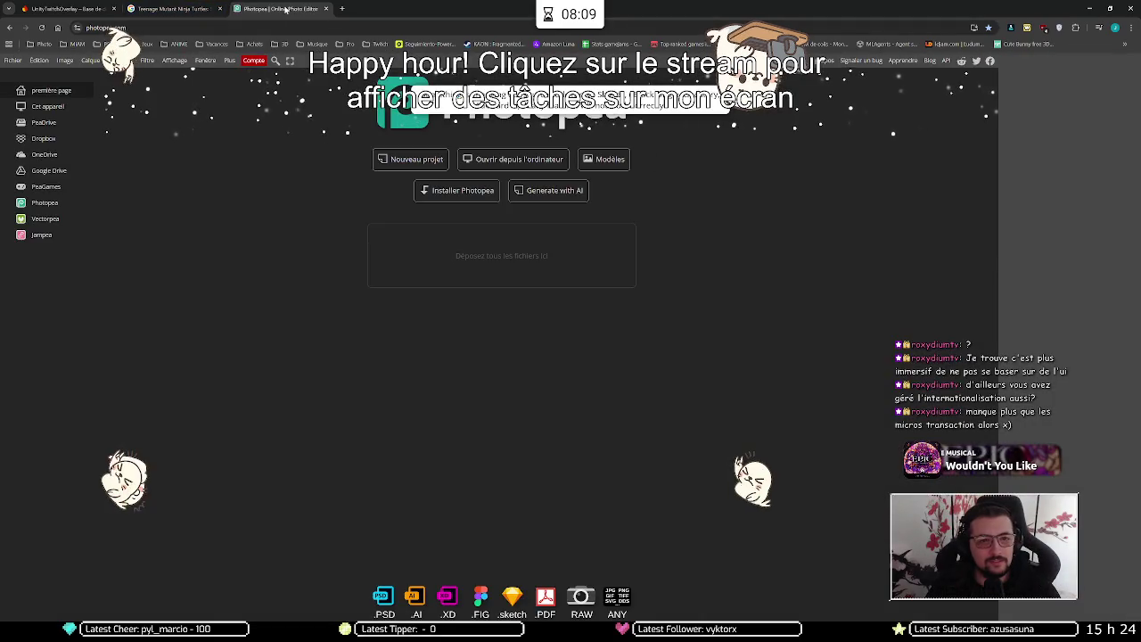
pyautogui.click(292, 24)
pyautogui.write('phoque')
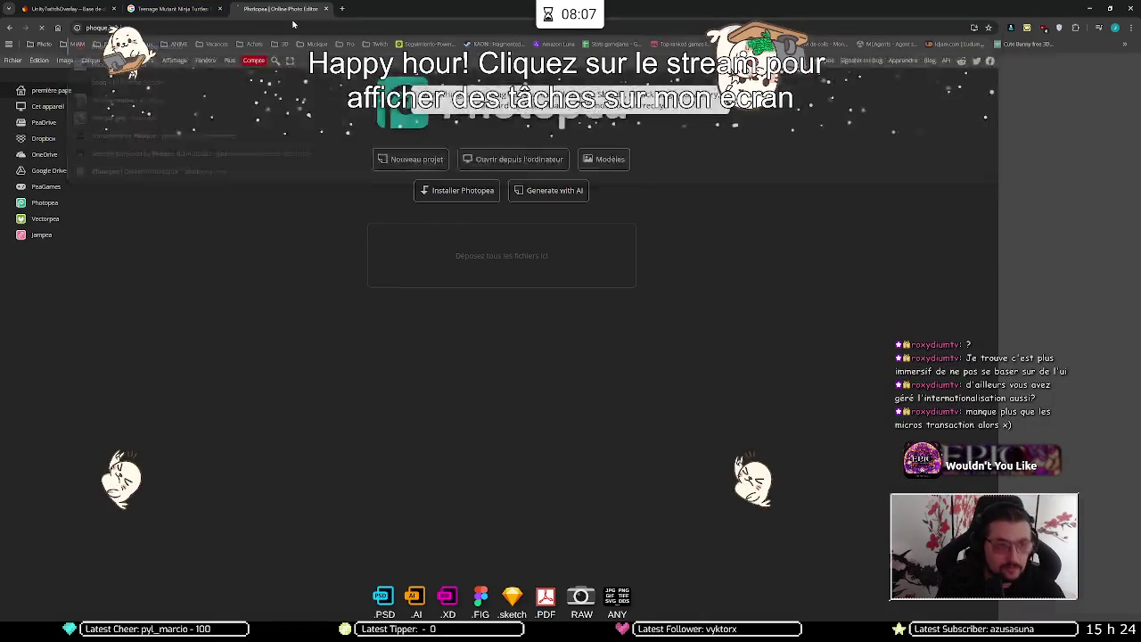
pyautogui.press('Return')
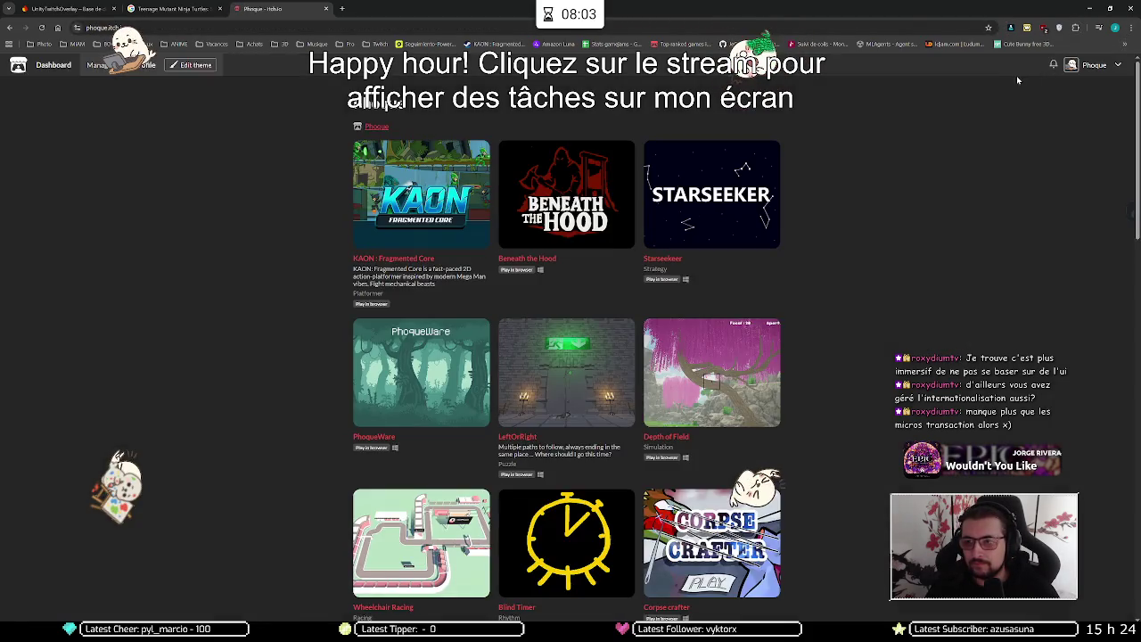
# Go to the creator dashboard and open the KAON: Fragmented Core analytics page
pyautogui.click(1122, 66)
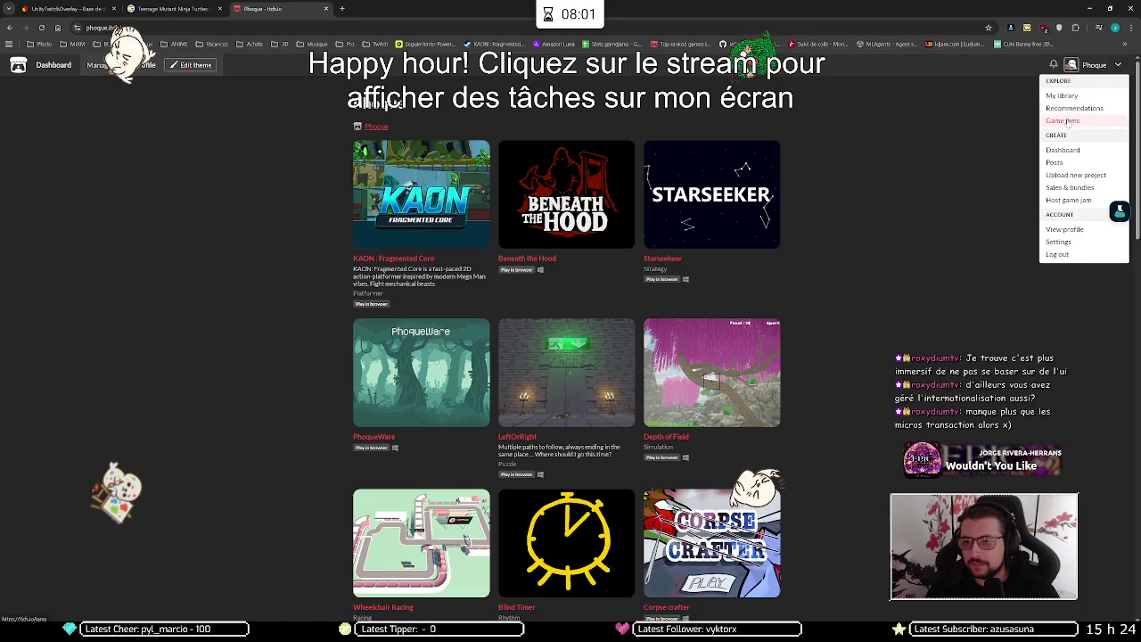
pyautogui.click(1063, 150)
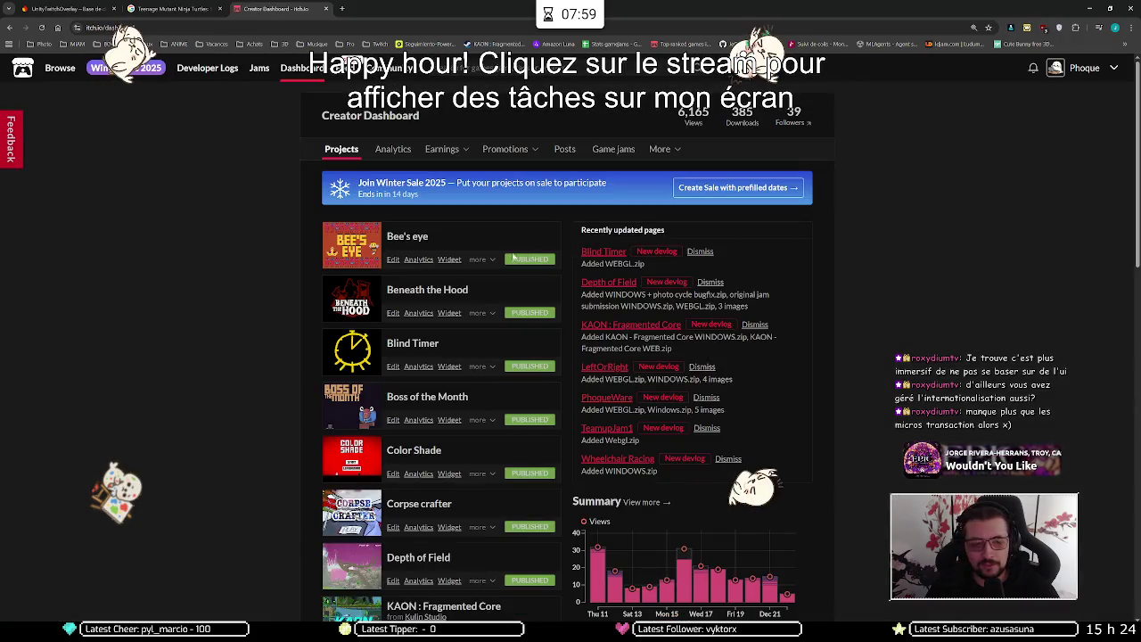
pyautogui.scroll(-3, 410, 309)
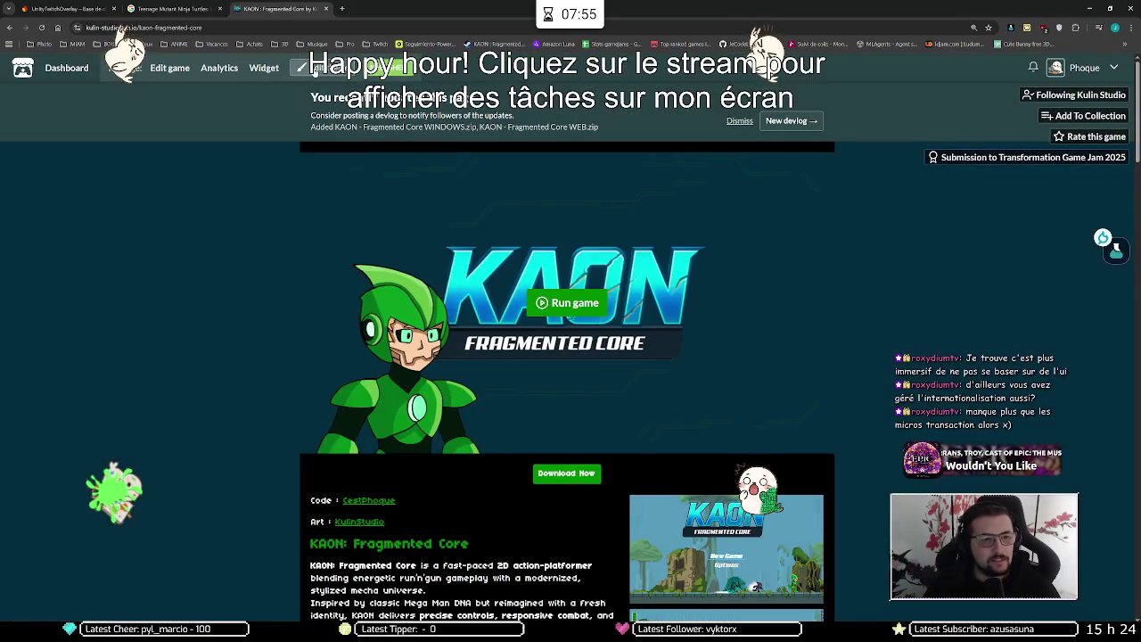
pyautogui.scroll(10, 270, 276)
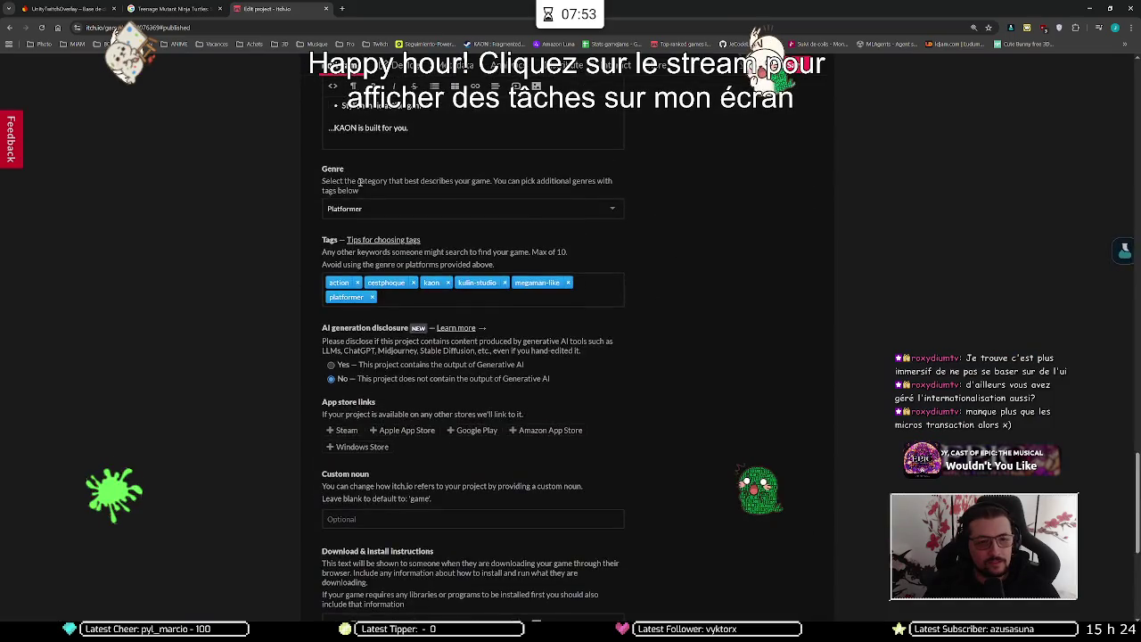
pyautogui.click(517, 65)
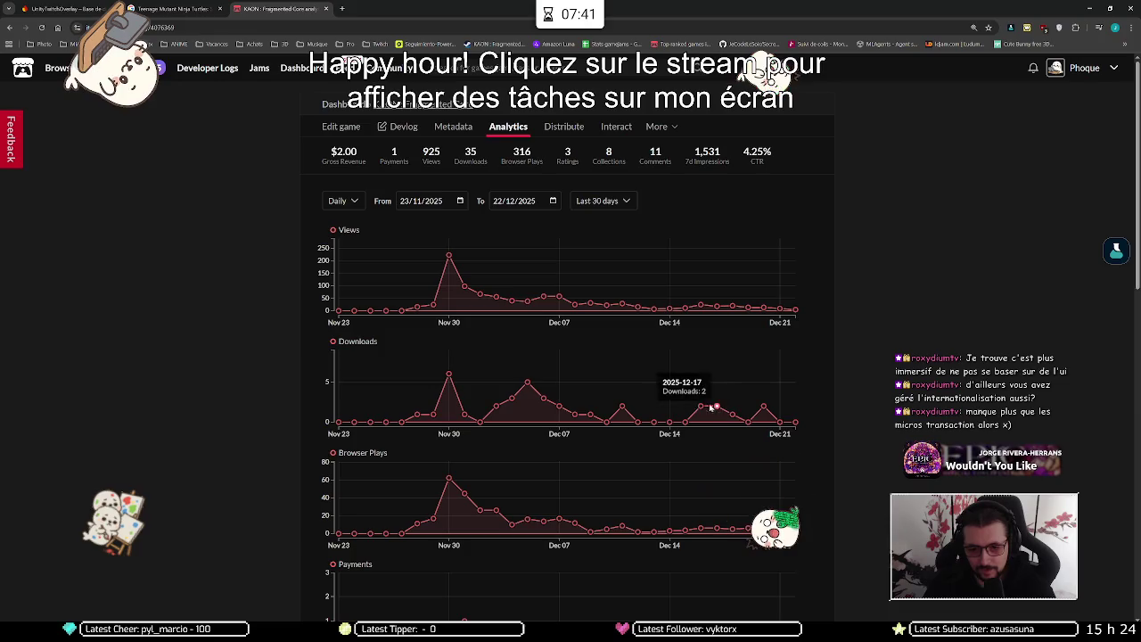
# Review the analytics stats, then browse the public KAON: Fragmented Core game page
pyautogui.scroll(-1, 651, 430)
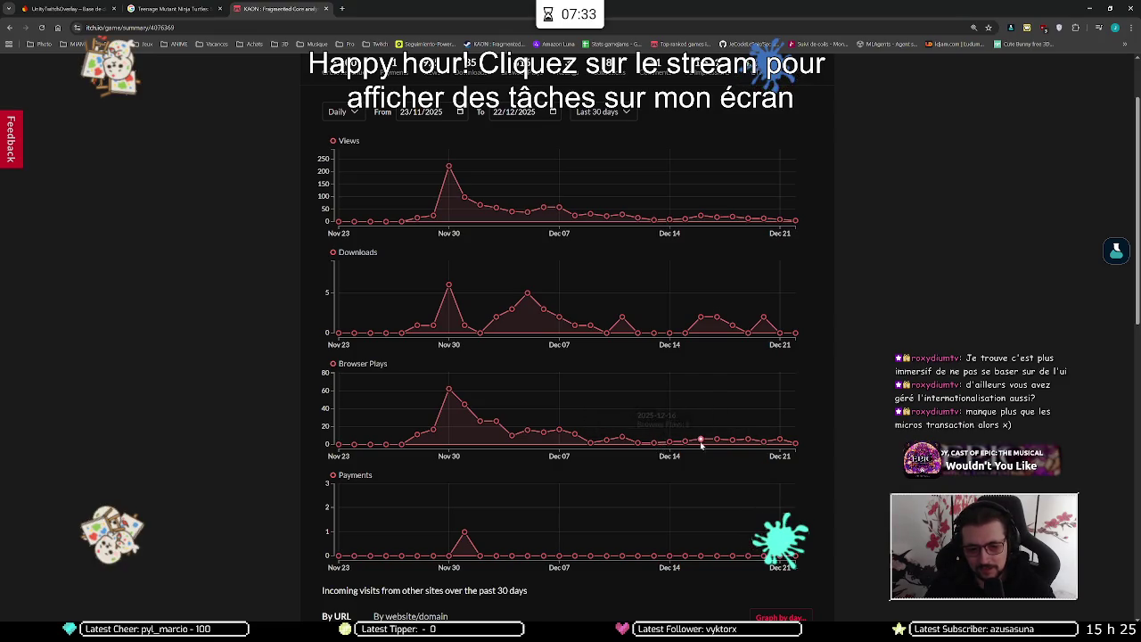
pyautogui.scroll(-2, 713, 446)
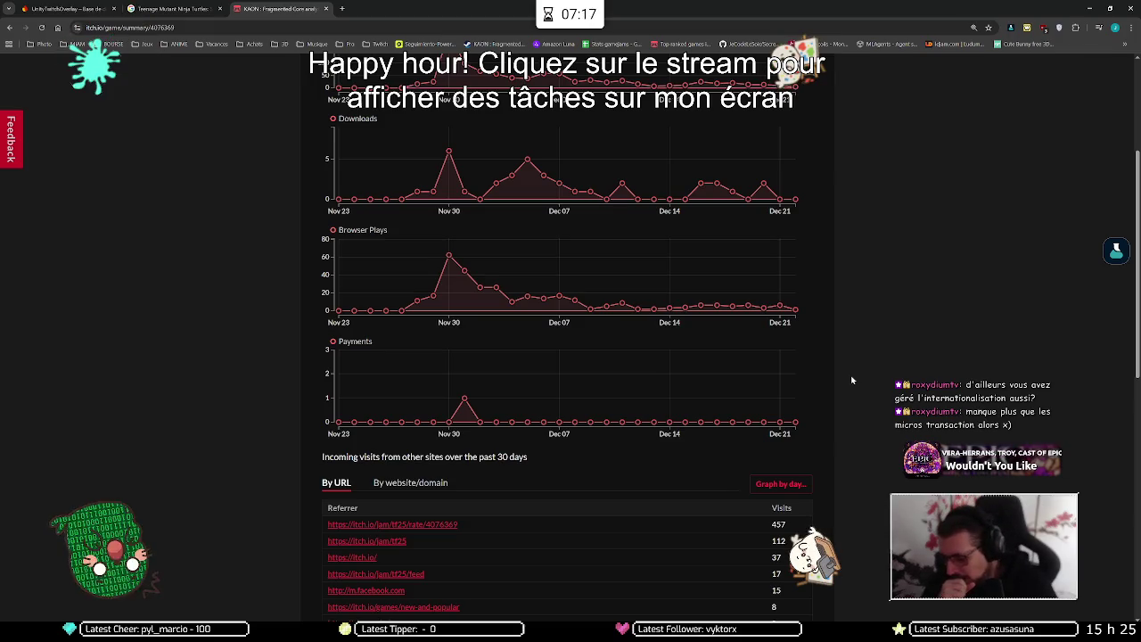
pyautogui.scroll(3, 851, 380)
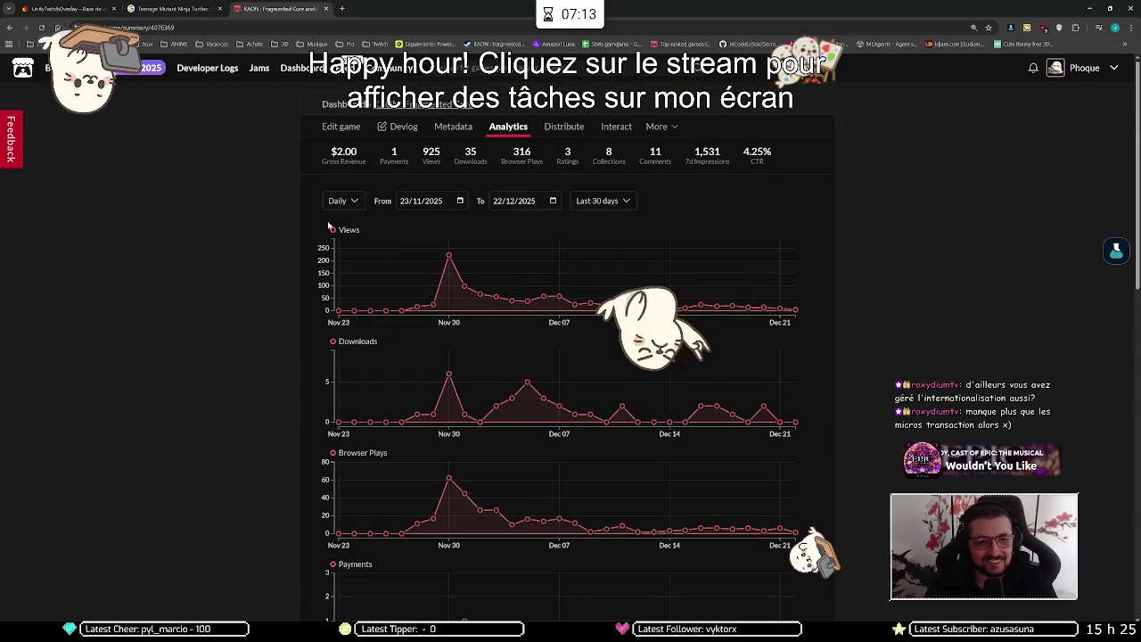
pyautogui.click(419, 104)
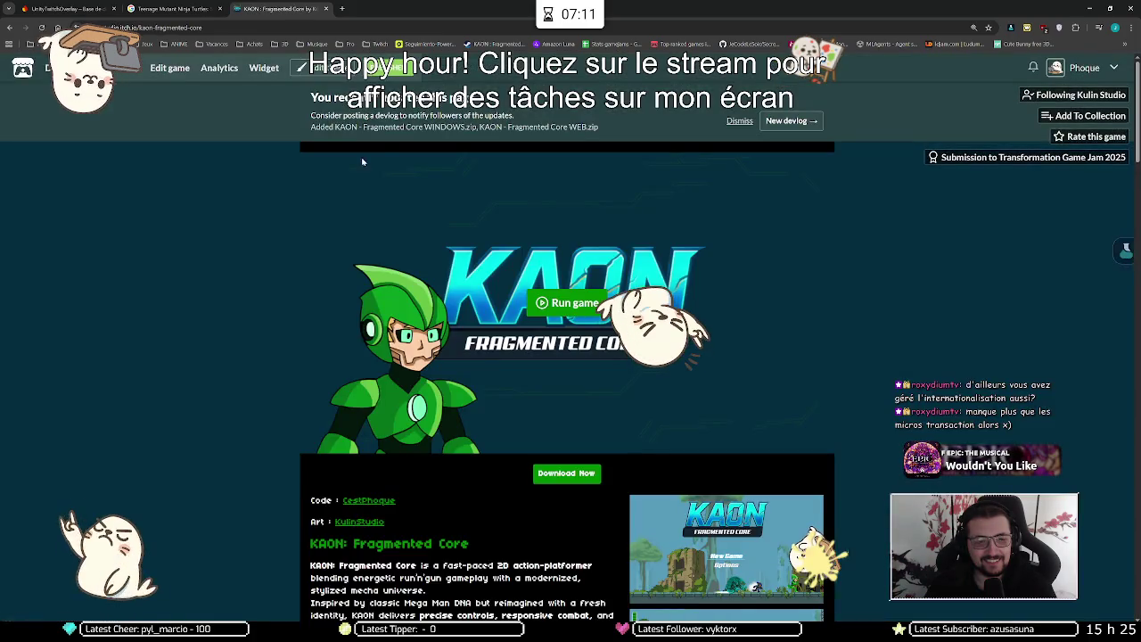
pyautogui.scroll(-5, 214, 363)
pyautogui.scroll(-12, 214, 363)
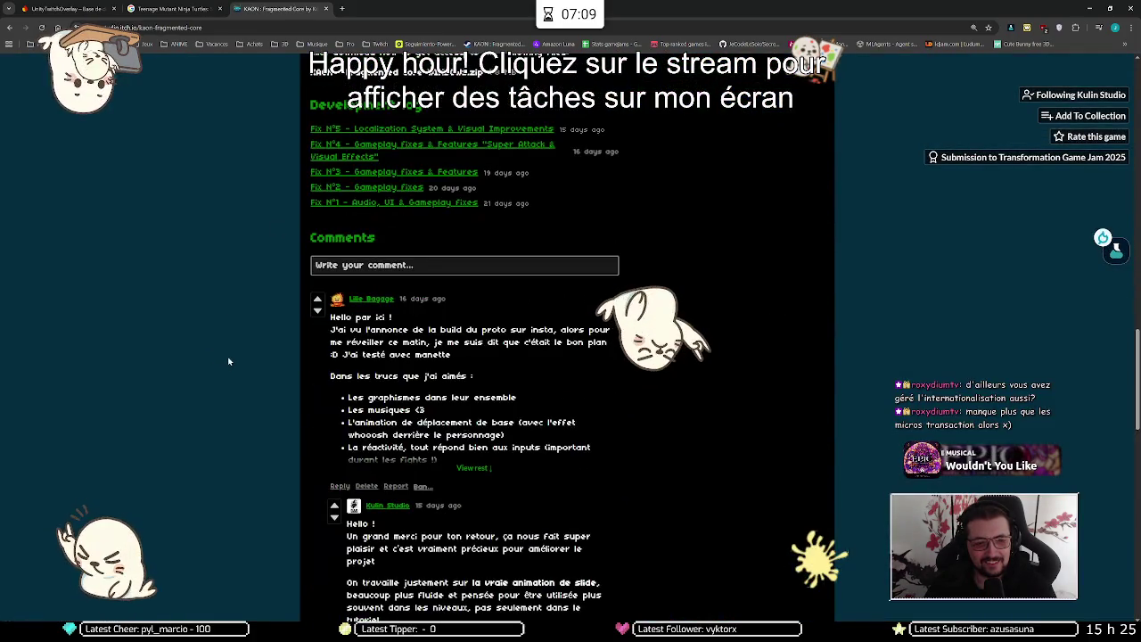
pyautogui.scroll(15, 228, 361)
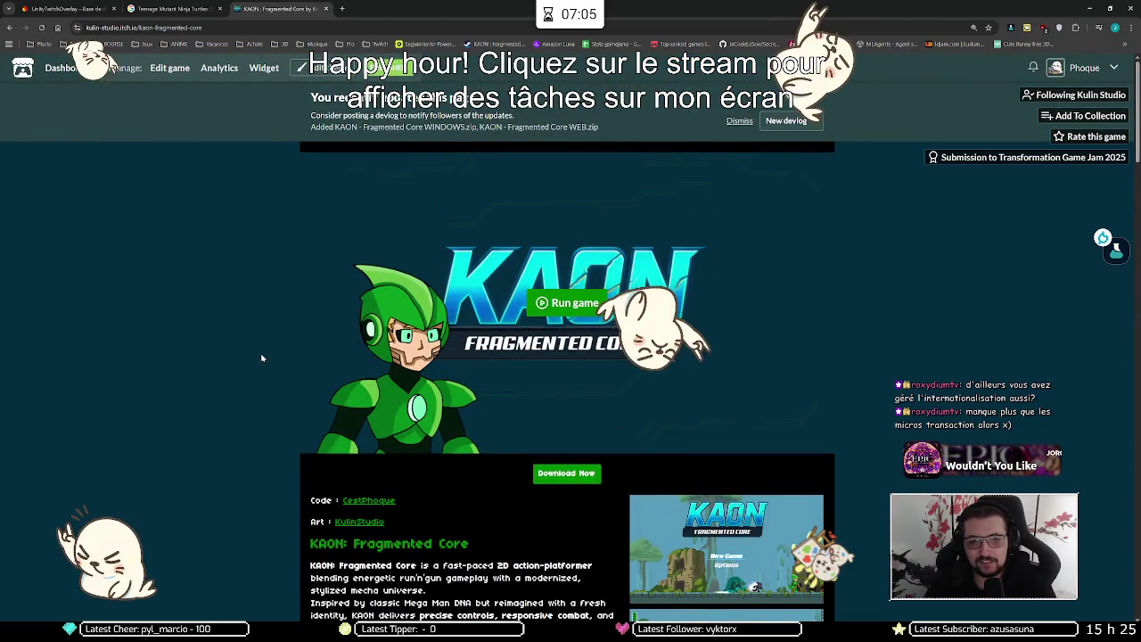
pyautogui.scroll(-4, 263, 358)
pyautogui.scroll(-10, 261, 359)
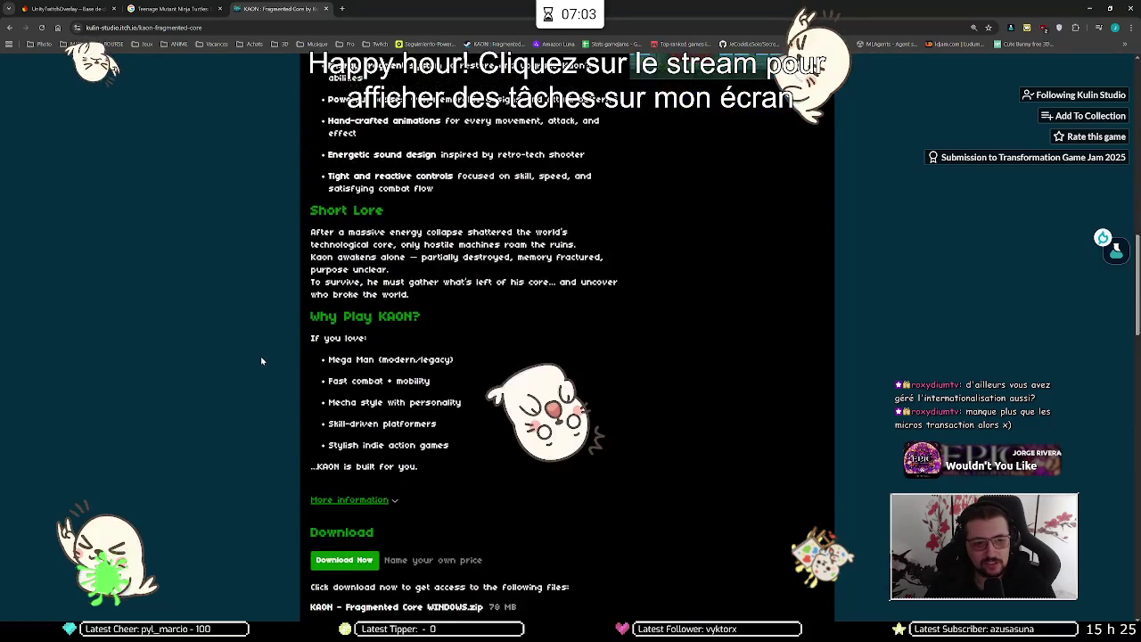
pyautogui.scroll(-3, 261, 360)
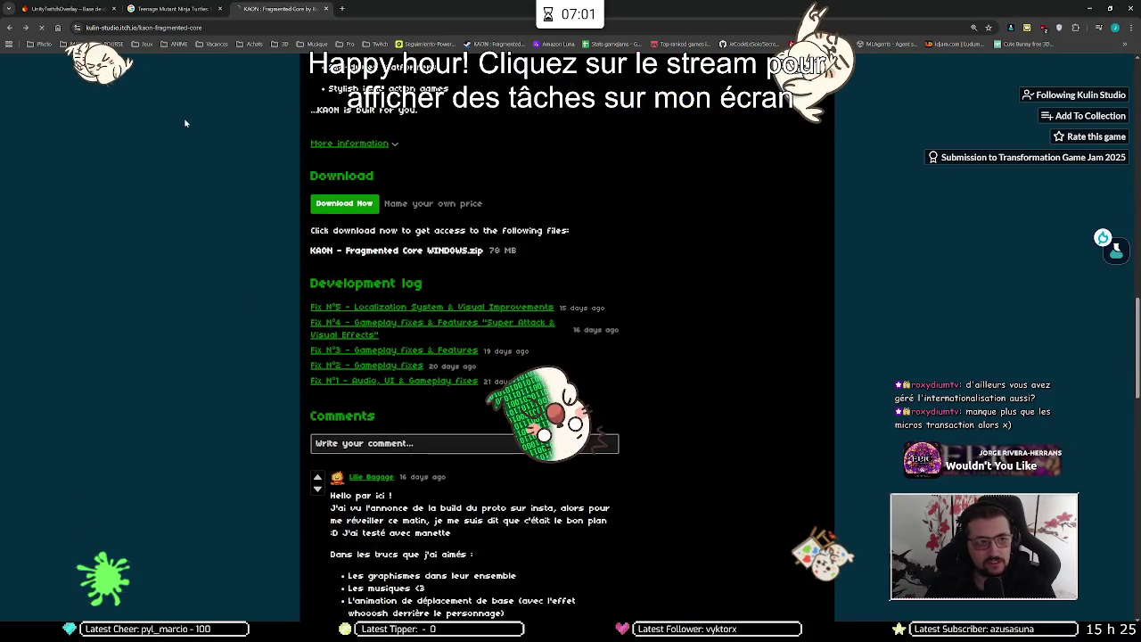
# Return to the analytics page and read through the game's 3 ratings
pyautogui.hotkey('alt', 'Left')
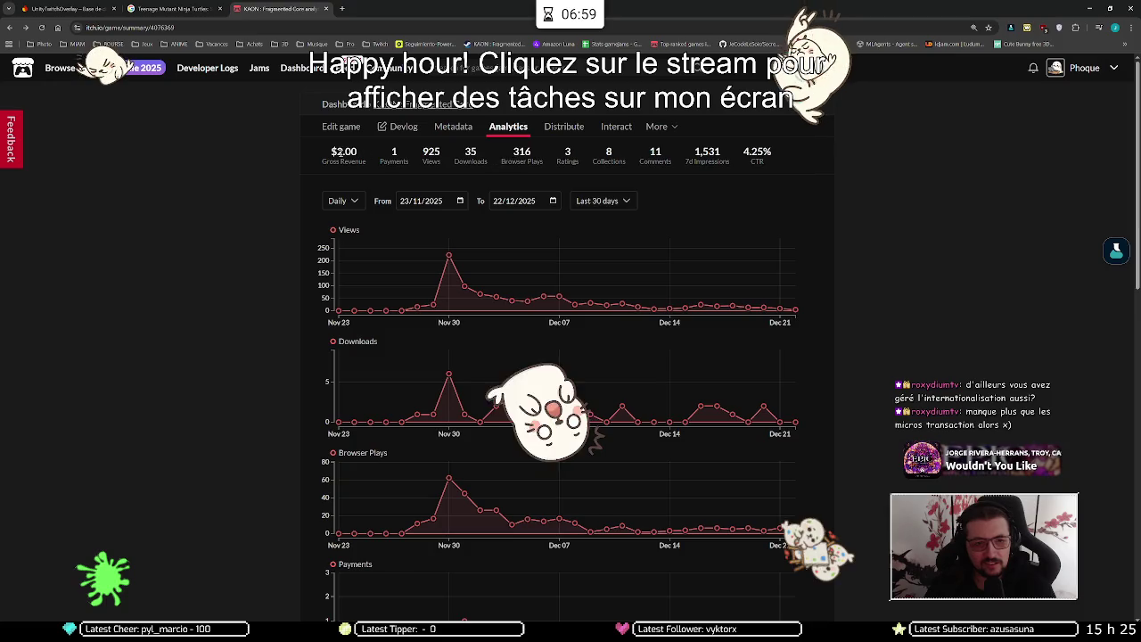
pyautogui.click(568, 159)
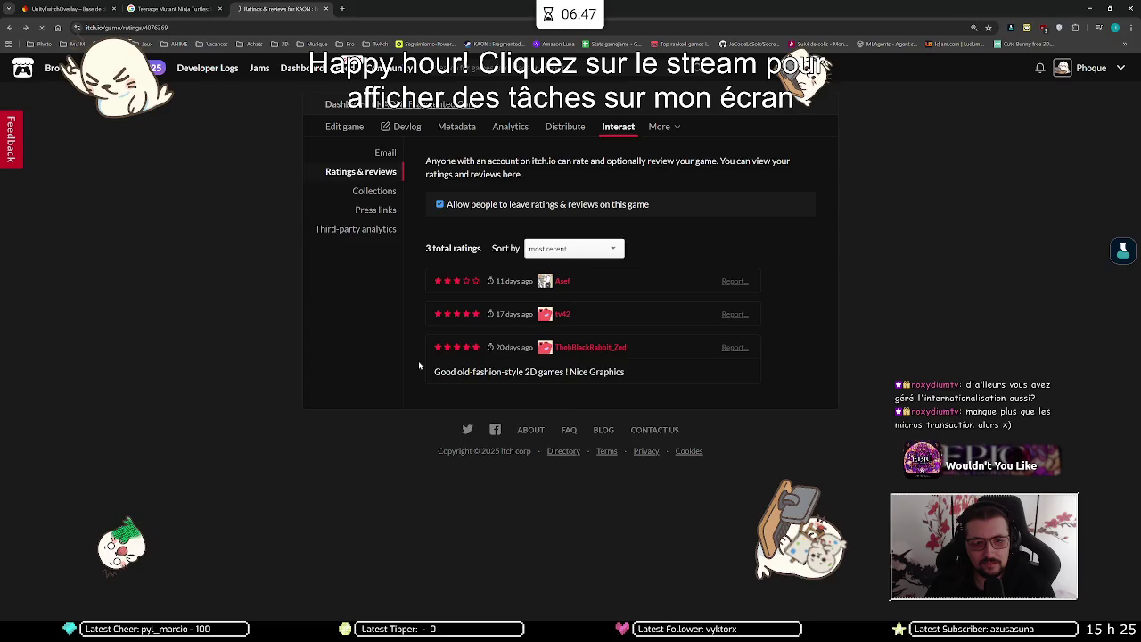
pyautogui.hotkey('alt', 'Left')
pyautogui.hotkey('alt', 'Left')
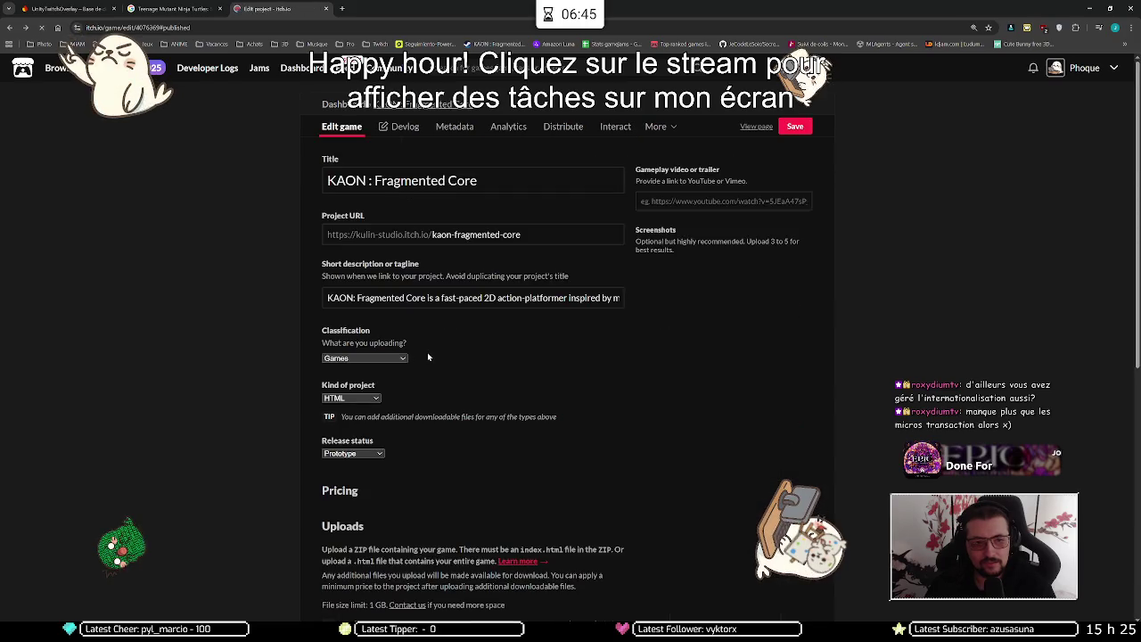
# Scroll through the KAON page comments and expand the full first comment
pyautogui.scroll(4, 324, 280)
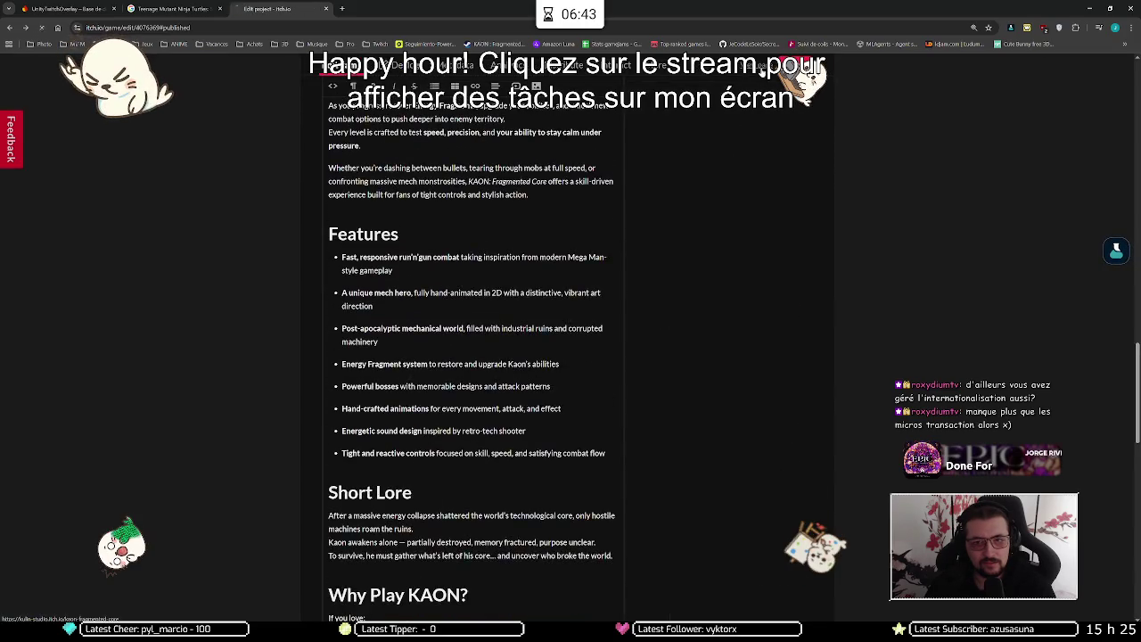
pyautogui.scroll(-10, 800, 331)
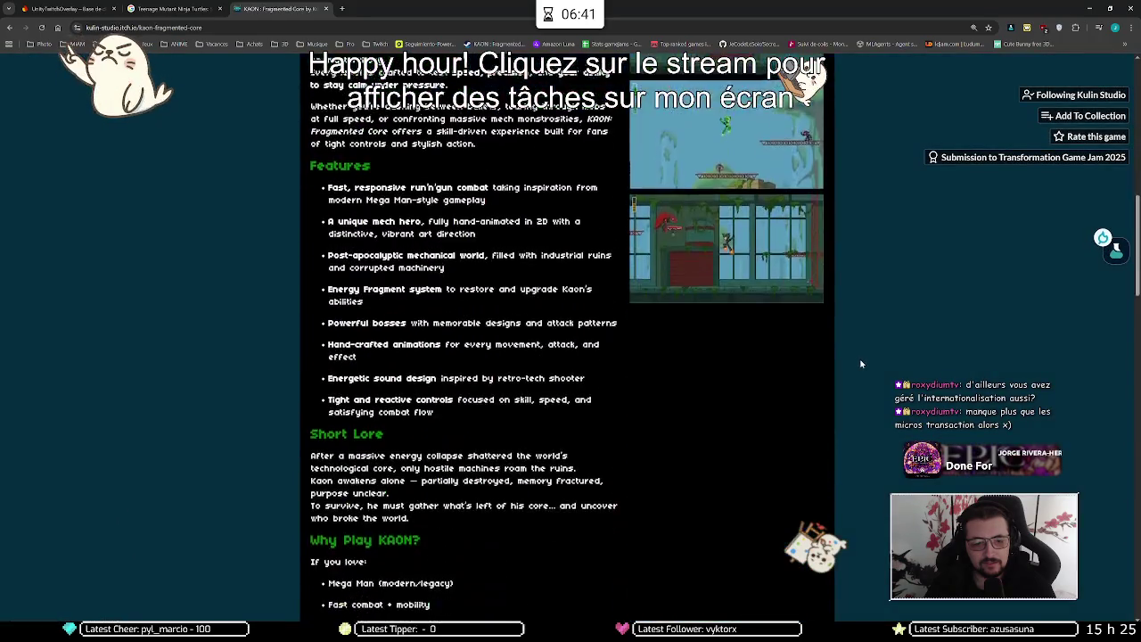
pyautogui.scroll(-15, 857, 351)
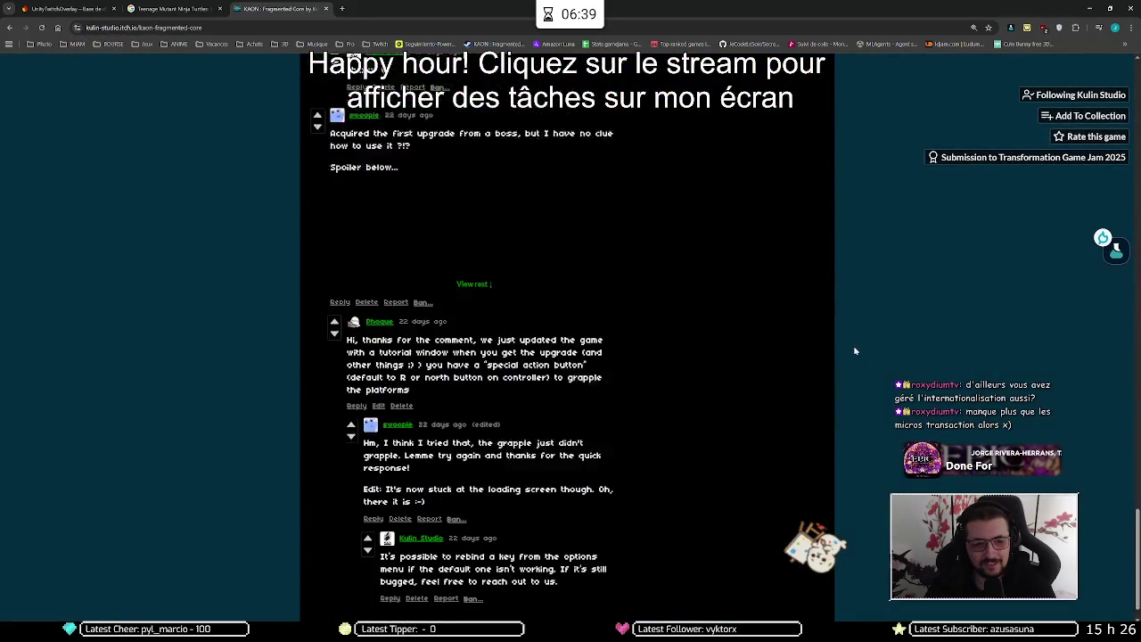
pyautogui.scroll(5, 752, 379)
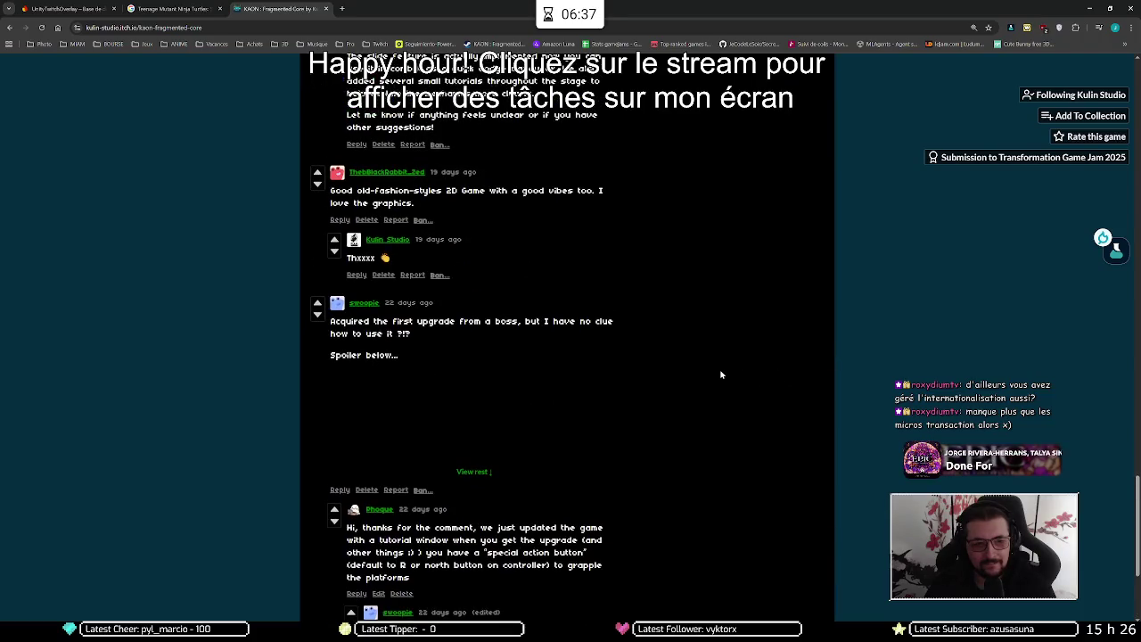
pyautogui.scroll(2, 427, 366)
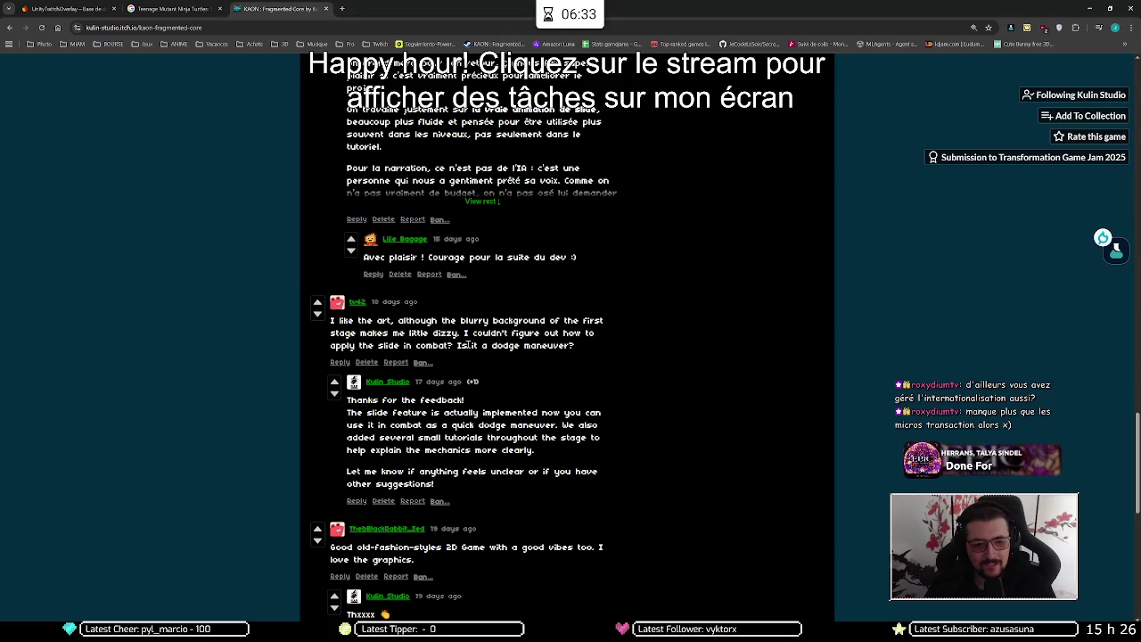
pyautogui.scroll(3, 477, 343)
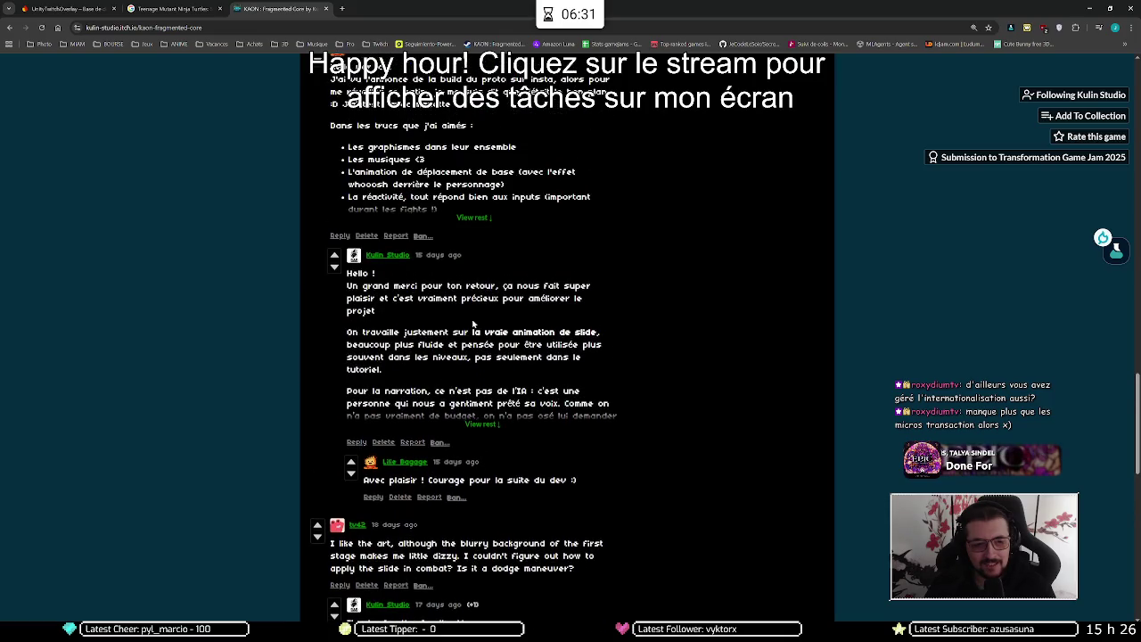
pyautogui.scroll(1, 440, 287)
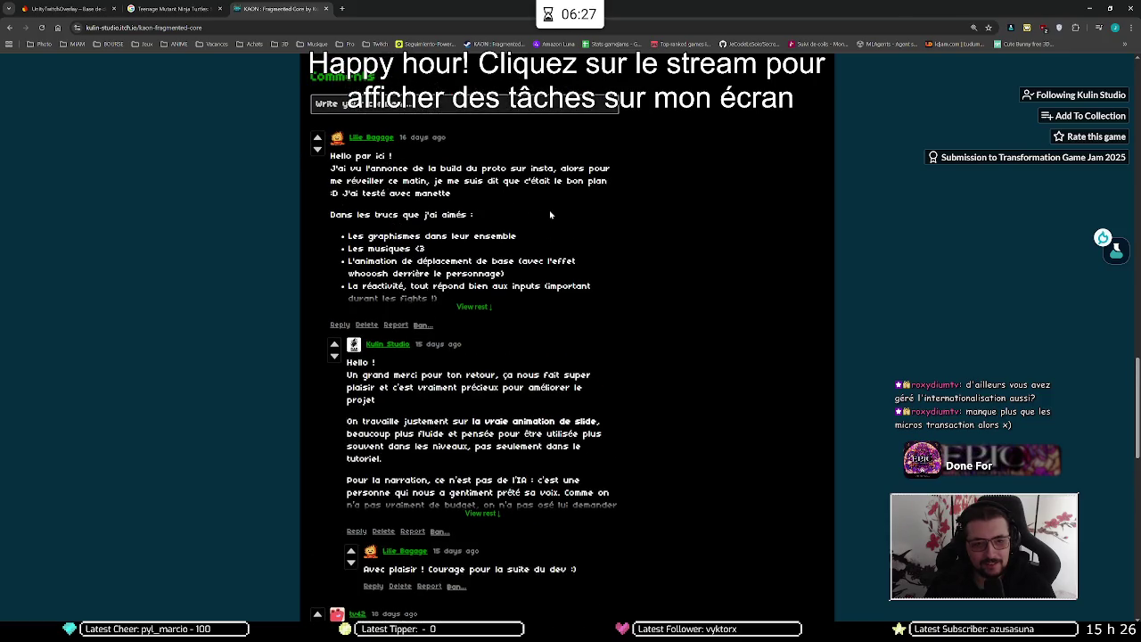
pyautogui.click(470, 306)
# Read the expanded comment, then bring the Unity Editor back to the front
pyautogui.scroll(-4, 468, 303)
pyautogui.scroll(3, 468, 294)
pyautogui.scroll(1, 468, 290)
pyautogui.scroll(20, 683, 328)
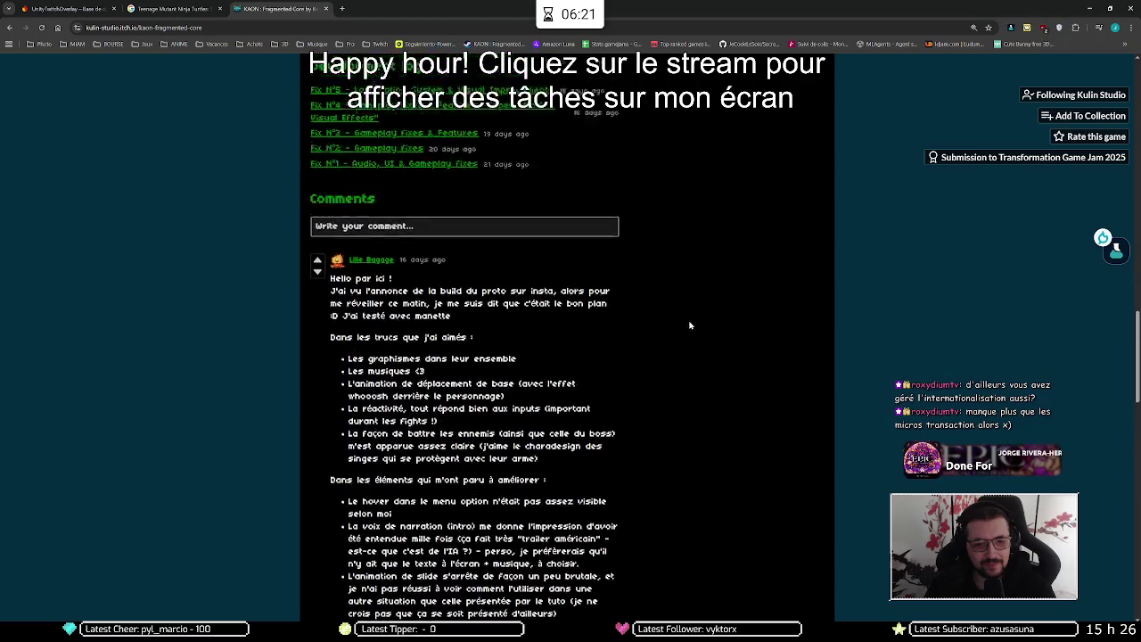
pyautogui.scroll(5, 887, 353)
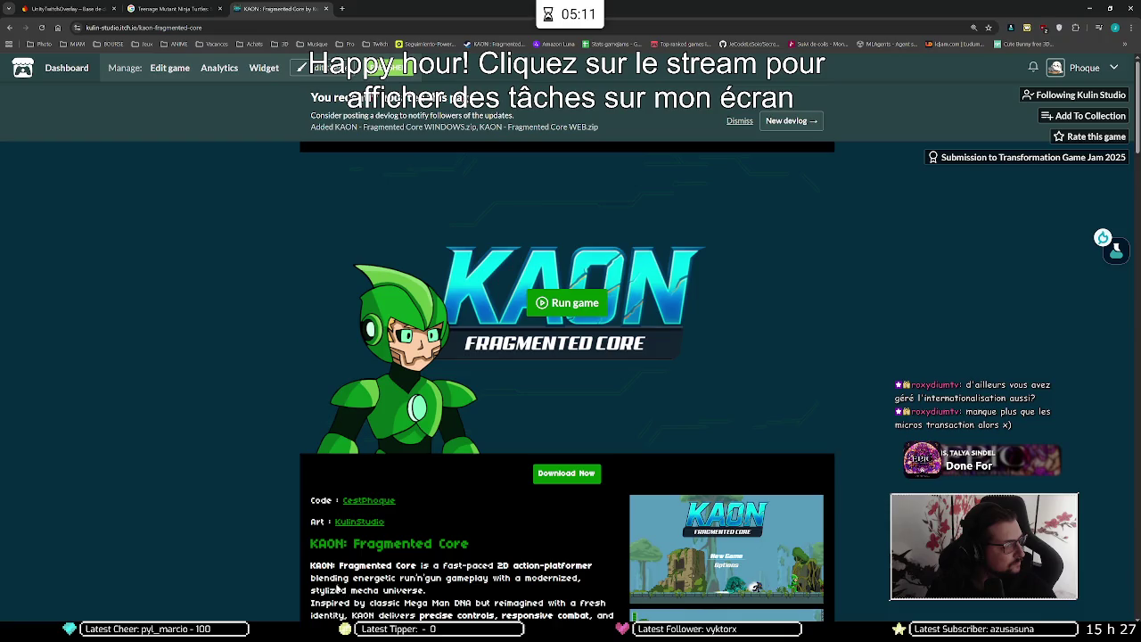
pyautogui.hotkey('alt', 'Tab')
pyautogui.press('Tab')
pyautogui.press('Tab')
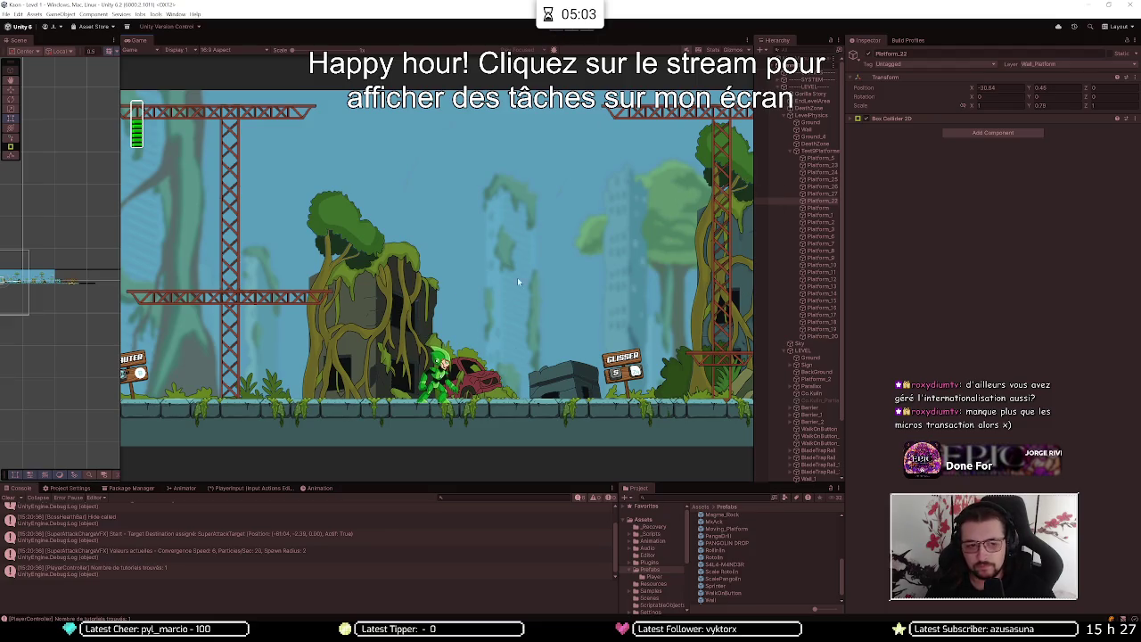
# Inspect ActionBindingText, Sign and Barrier_1 in the Hierarchy, then exit play mode with Ctrl+P
pyautogui.scroll(2, 18, 278)
pyautogui.scroll(3, 18, 279)
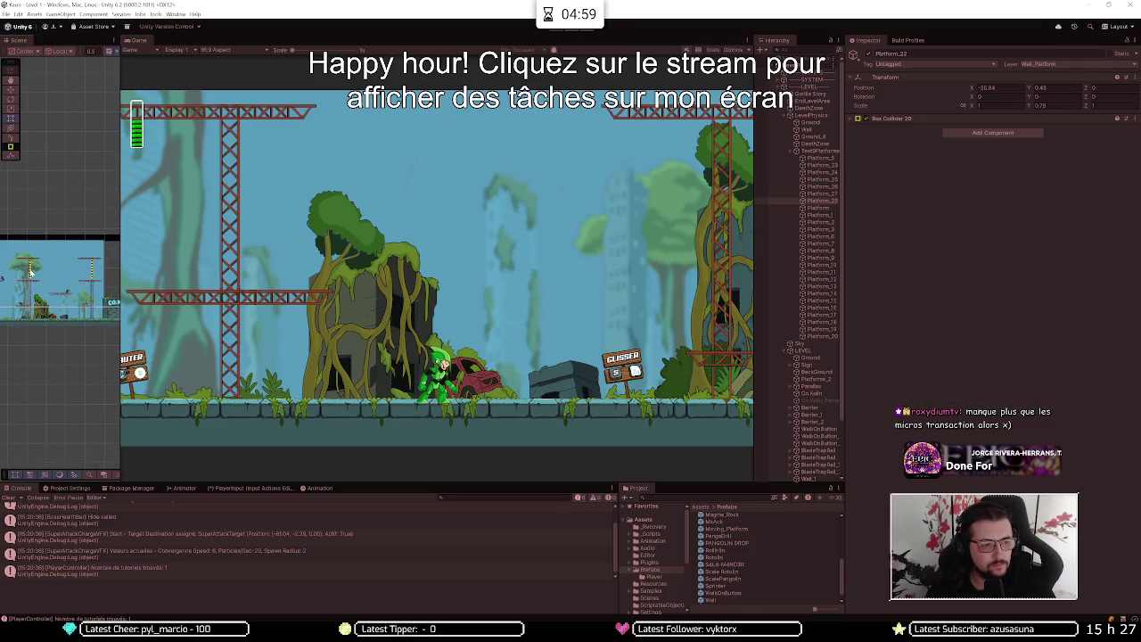
pyautogui.click(31, 274)
pyautogui.click(31, 274)
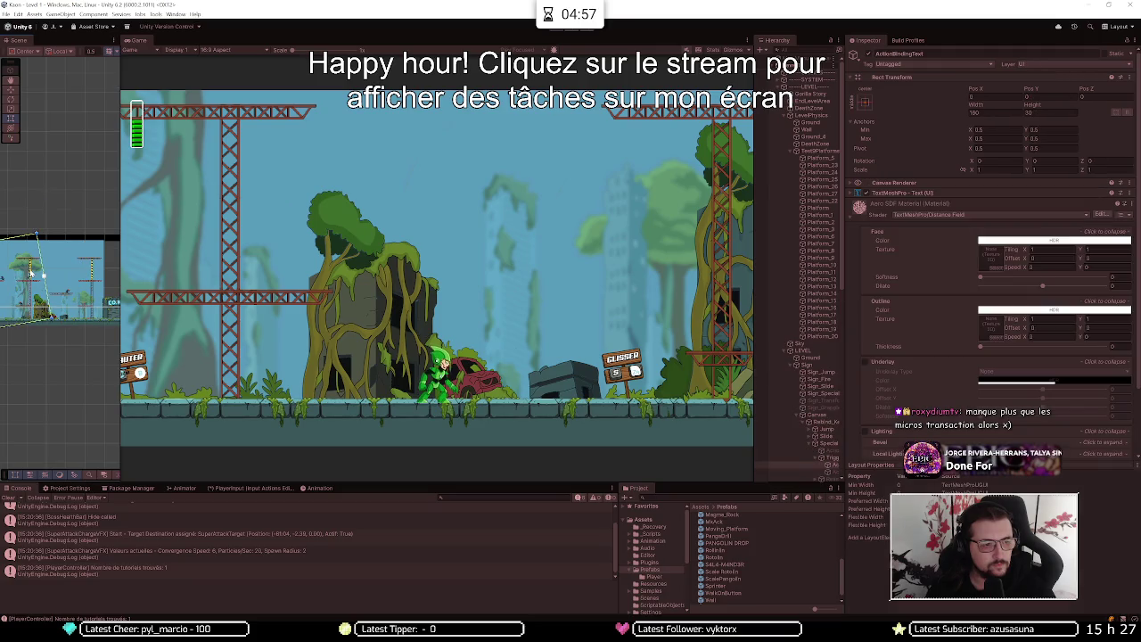
pyautogui.click(30, 273)
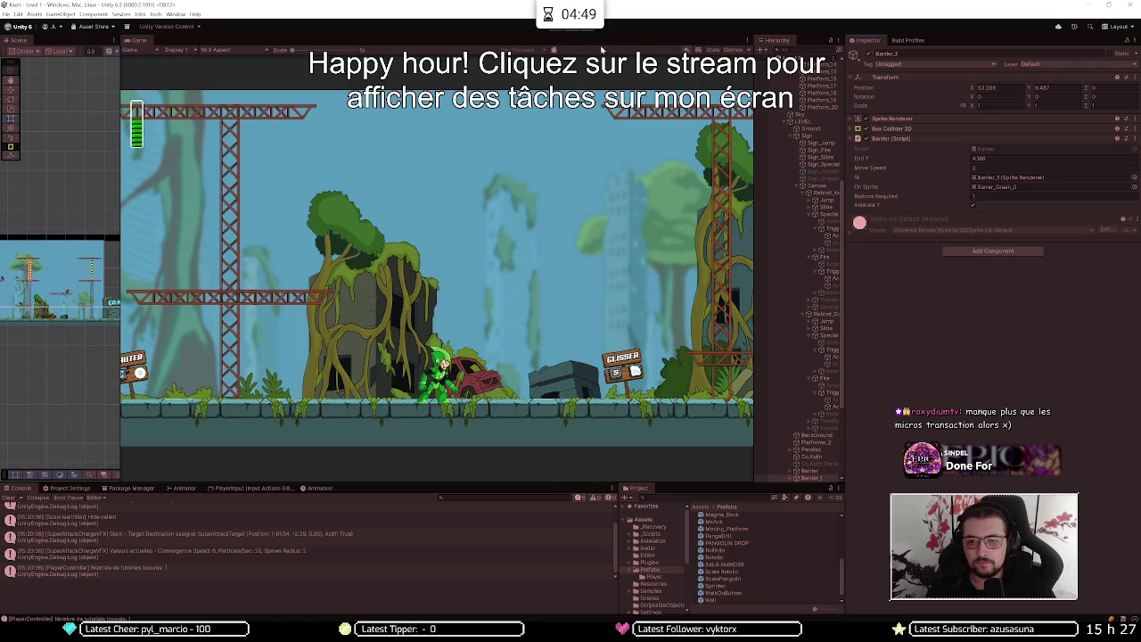
pyautogui.hotkey('ctrl', 'p')
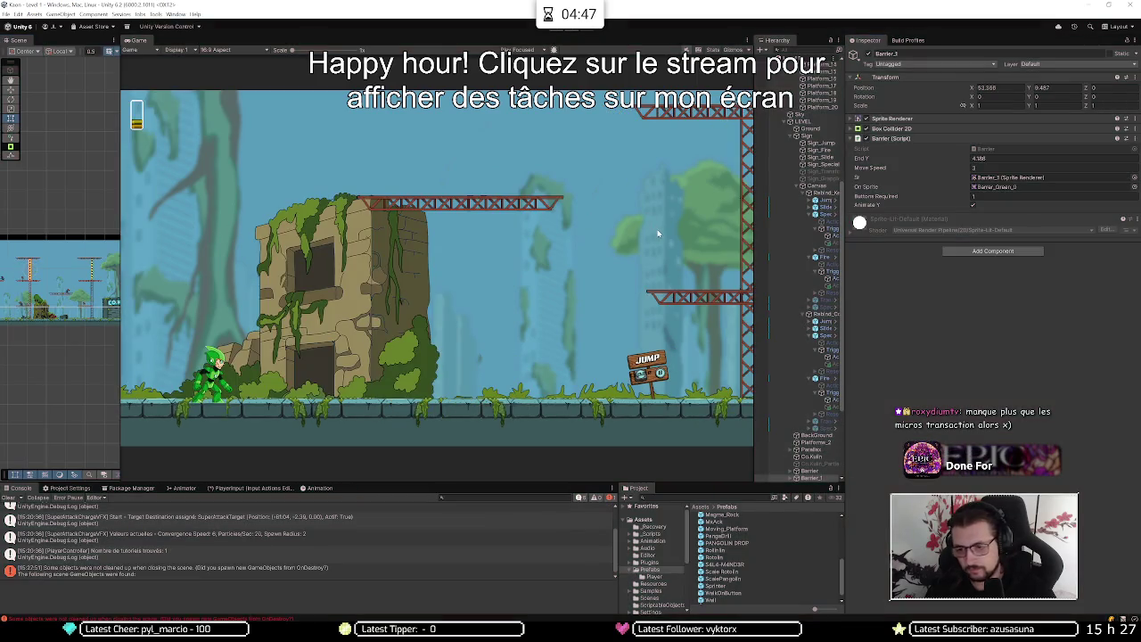
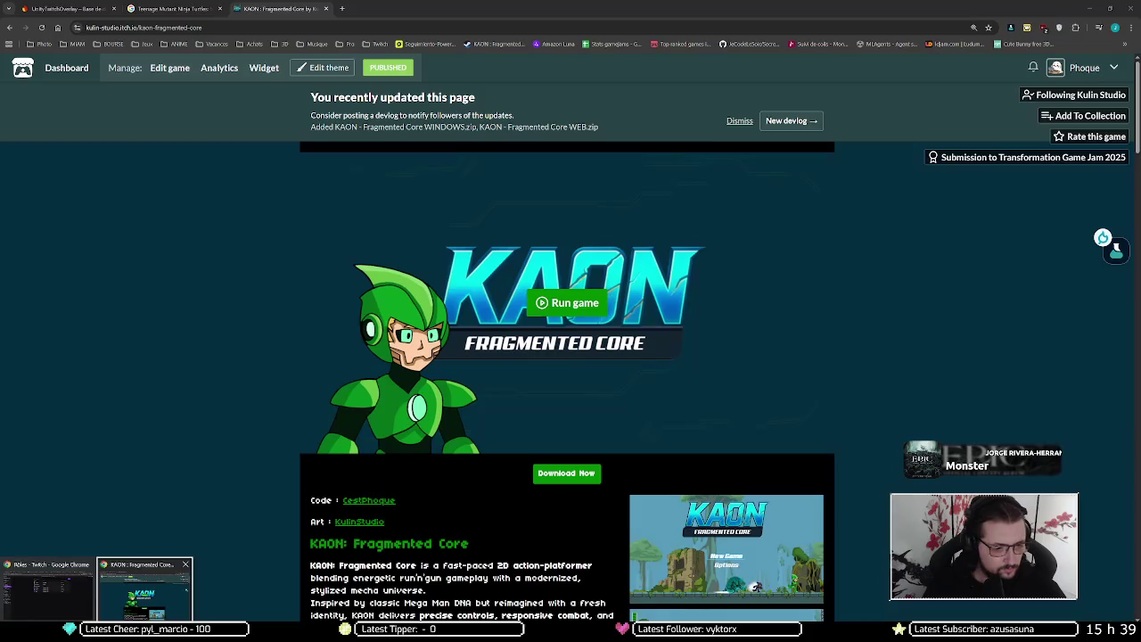
# Search Google for 'steam next fest 2026' in a new tab and highlight the dates 23 févr. – 2 mars 2026
pyautogui.click(142, 588)
pyautogui.hotkey('ctrl', 't')
pyautogui.write('steam next fest ')
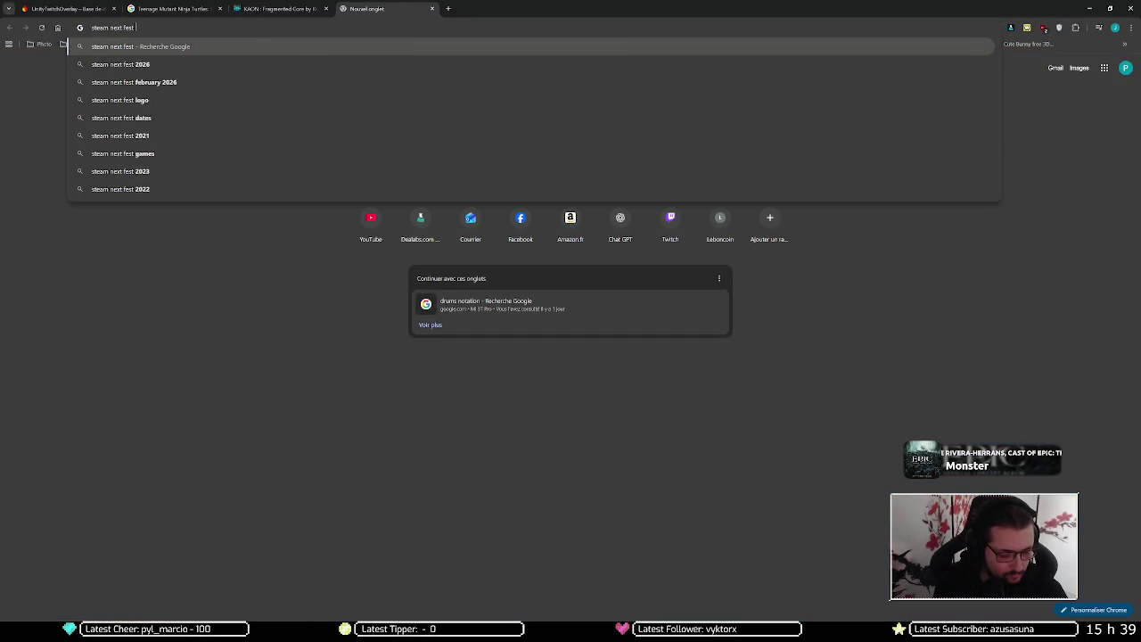
pyautogui.write('2026')
pyautogui.press('Return')
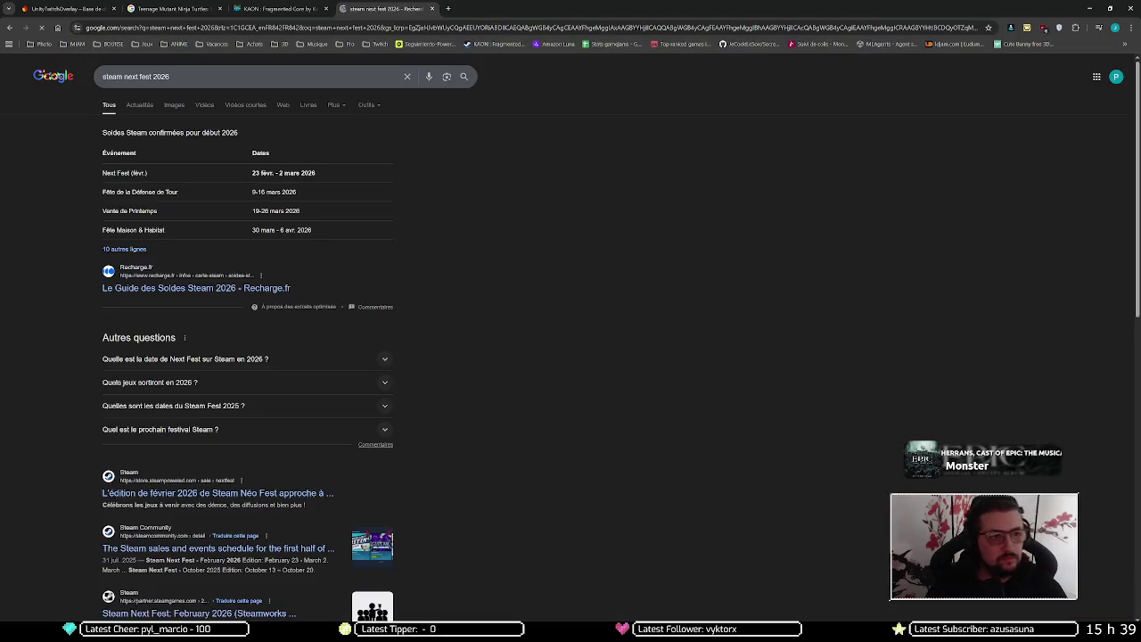
pyautogui.moveTo(252, 171); pyautogui.dragTo(364, 176)
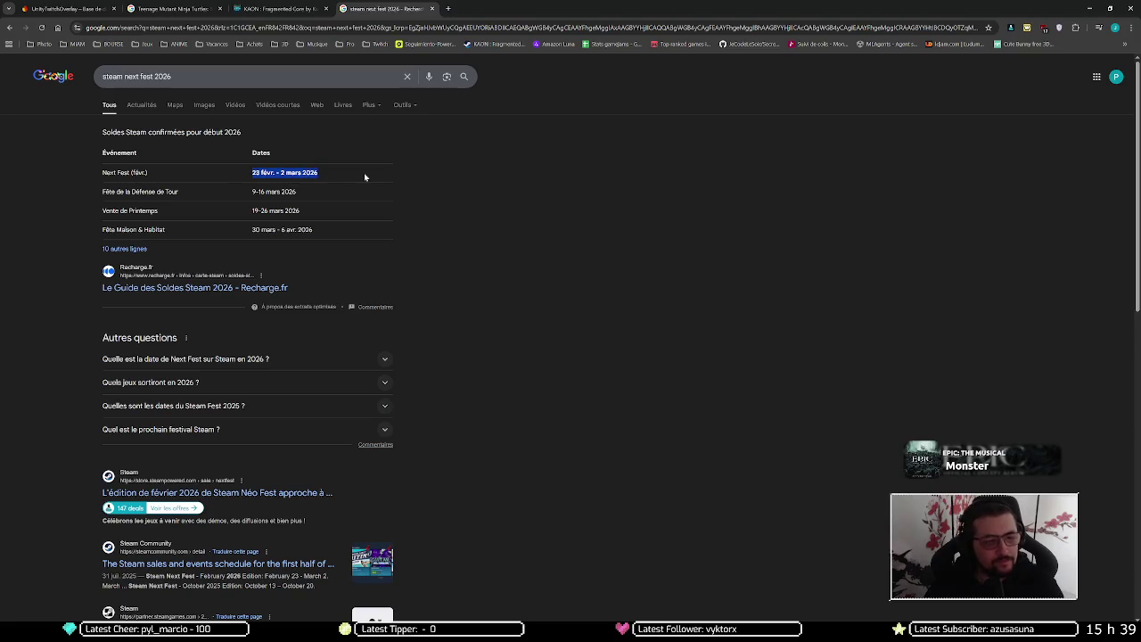